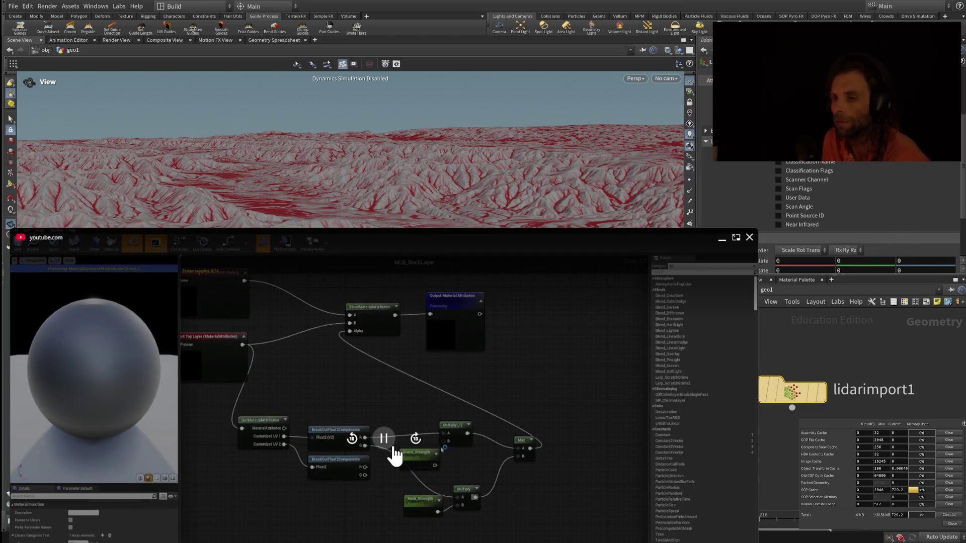
- Pause the material-graph video and tilt the view down onto the lidar terrain's red drainage channels
click(394, 450)
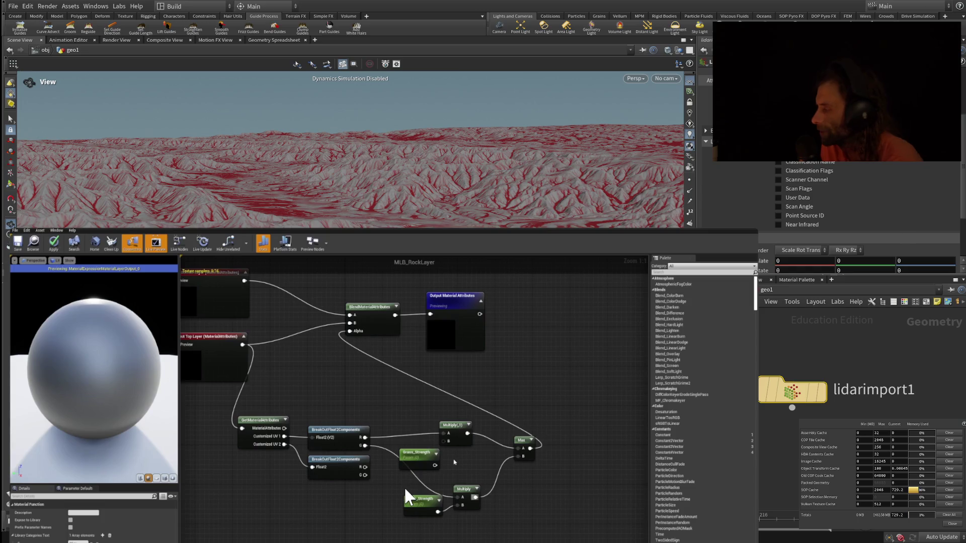
mouse_move(408, 496)
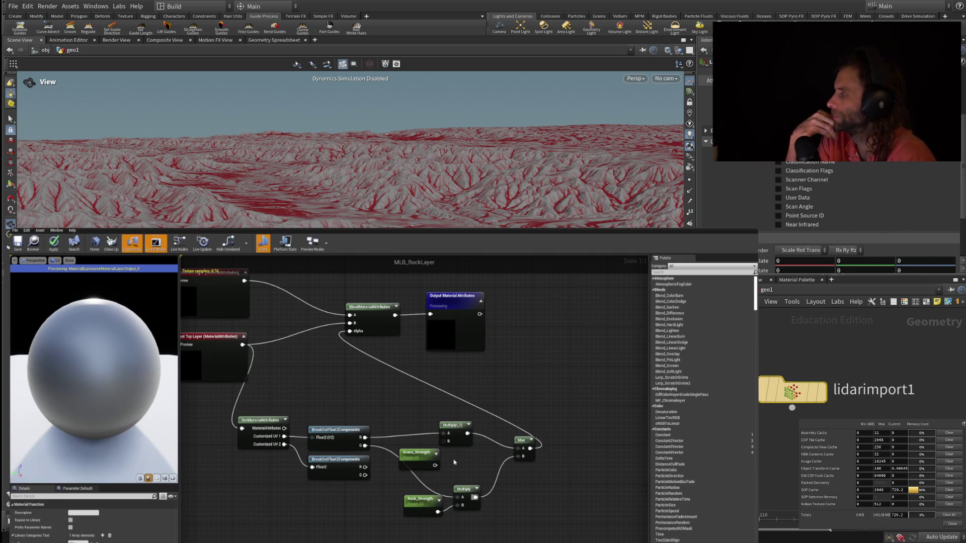
mouse_move(454, 462)
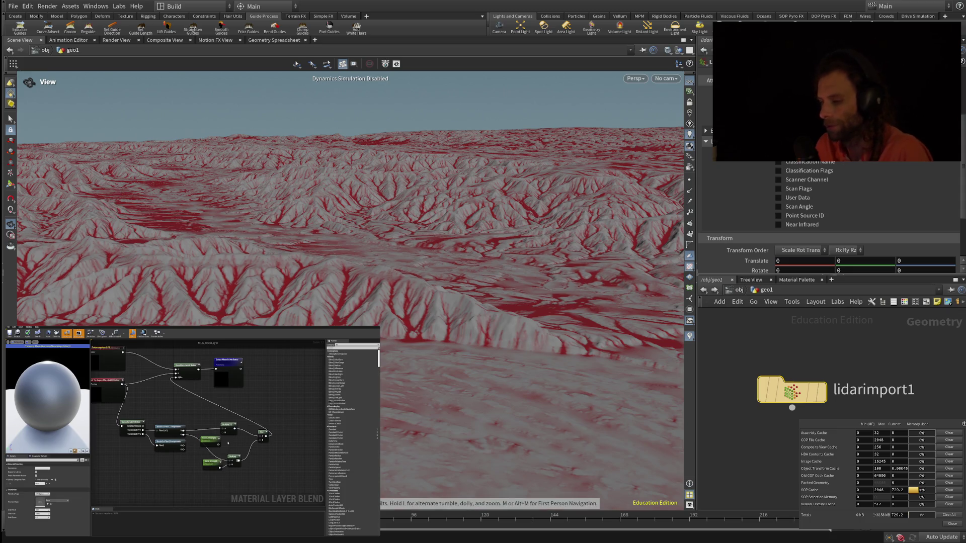
mouse_move(406, 428)
mouse_down()
mouse_move(406, 259)
mouse_move(403, 347)
mouse_move(428, 478)
mouse_up()
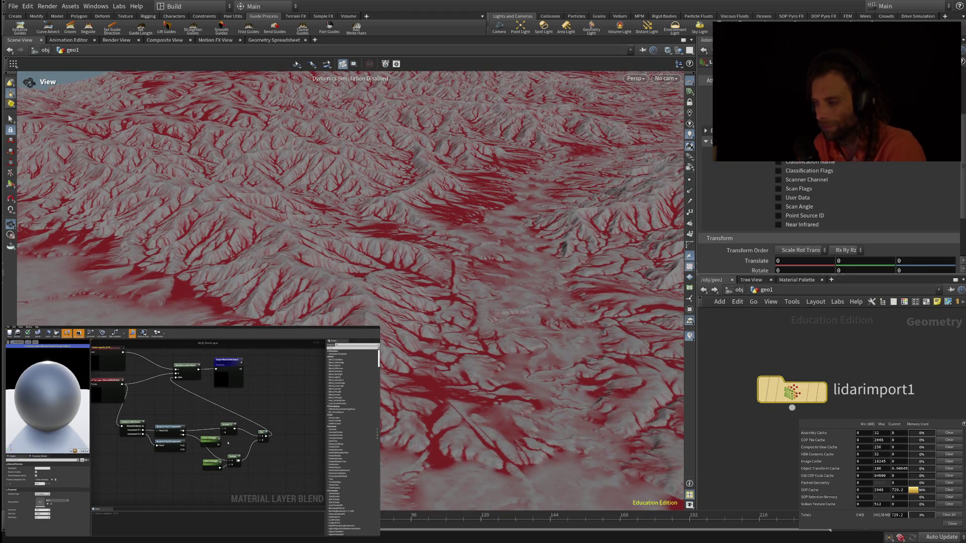
- Orbit and zoom the viewport across the terrain's ridges and flat plain
mouse_move(791, 390)
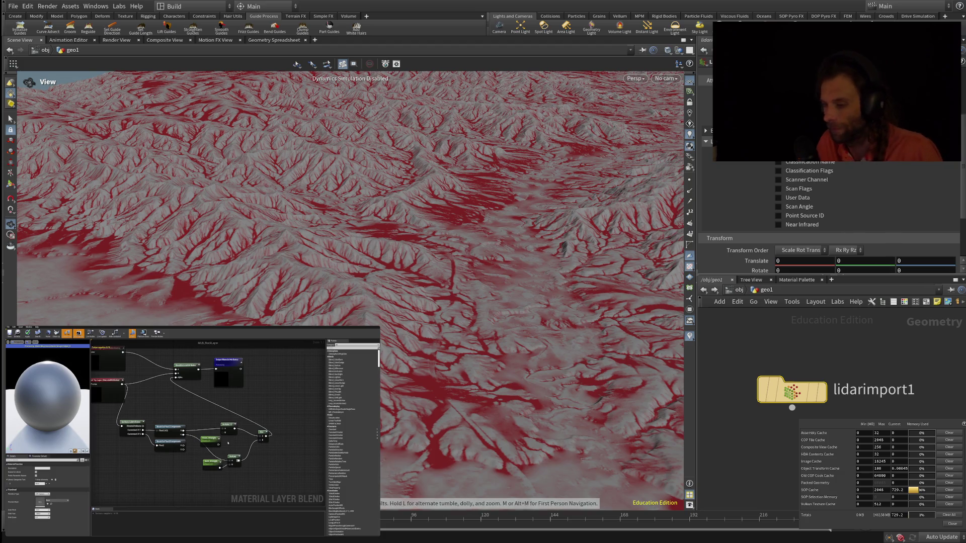
scroll(350, 291, up, 5)
drag(351, 292, 350, 363)
scroll(351, 291, up, 4)
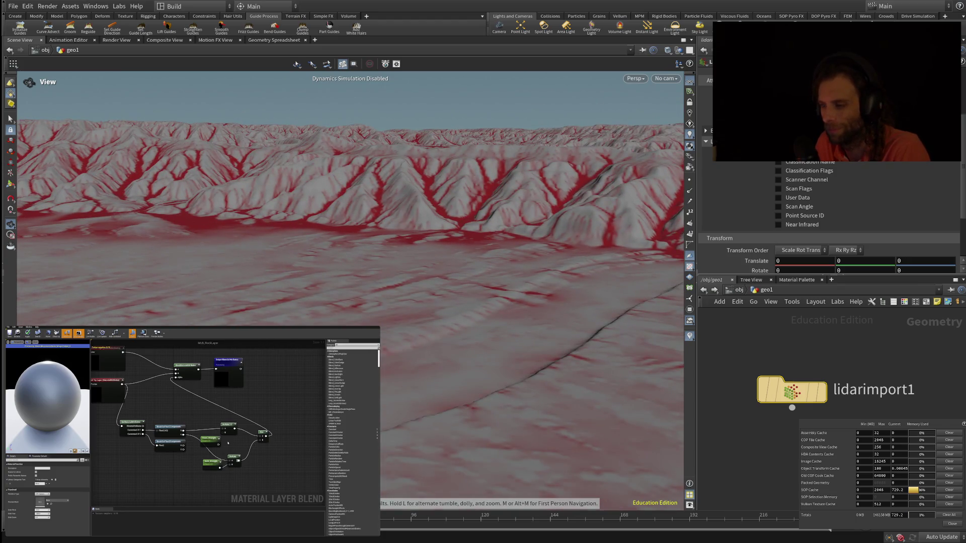
scroll(351, 291, up, 5)
mouse_move(351, 291)
mouse_down()
mouse_move(295, 263)
mouse_move(277, 234)
mouse_move(283, 280)
mouse_up()
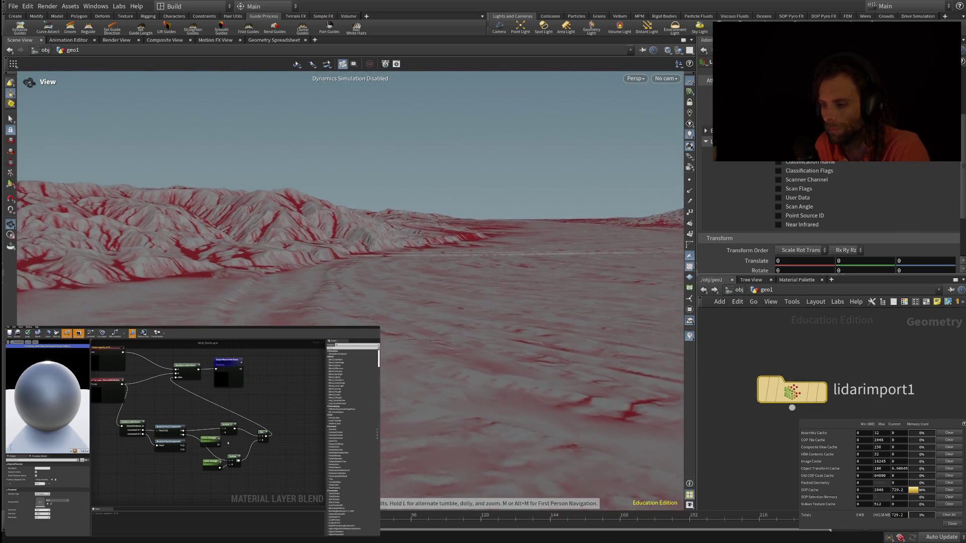
scroll(283, 281, up, 5)
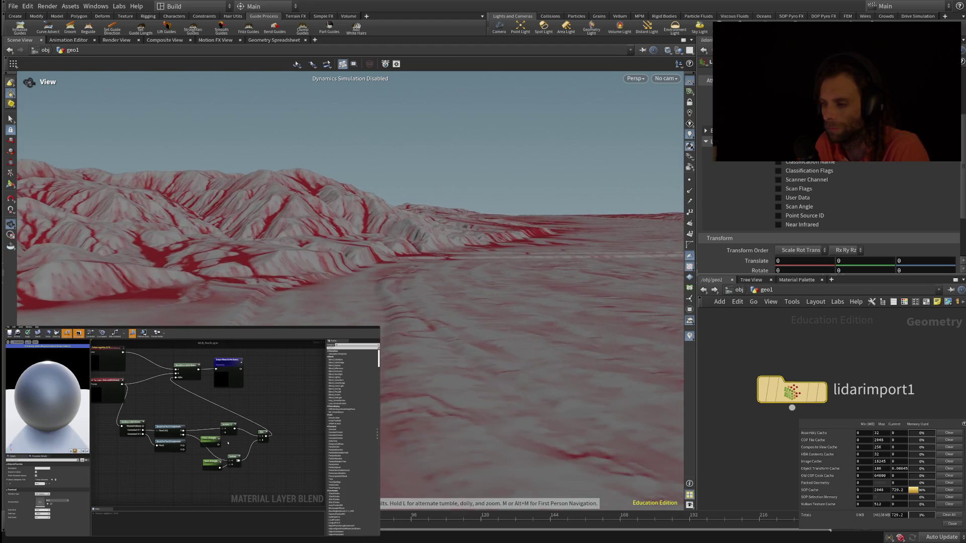
scroll(283, 281, up, 5)
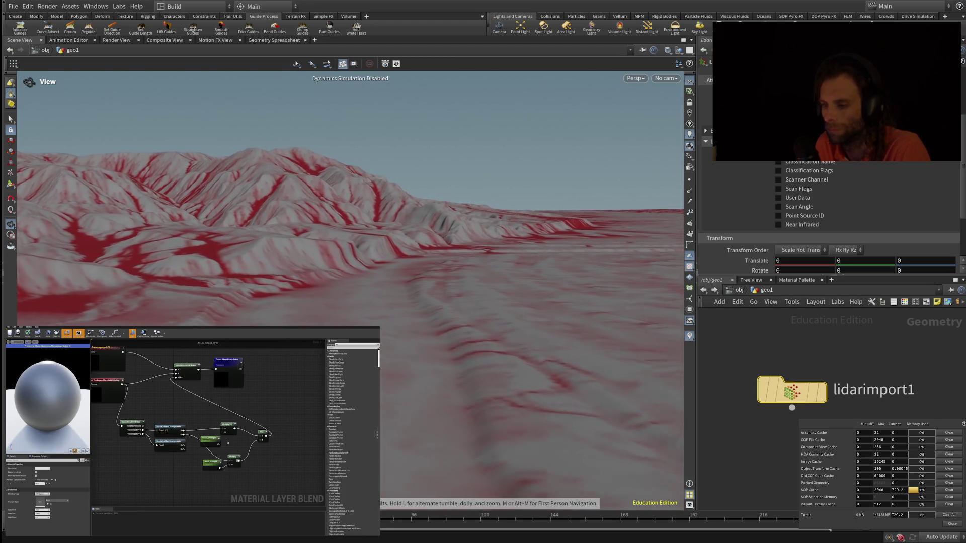
scroll(283, 280, up, 5)
scroll(283, 281, up, 5)
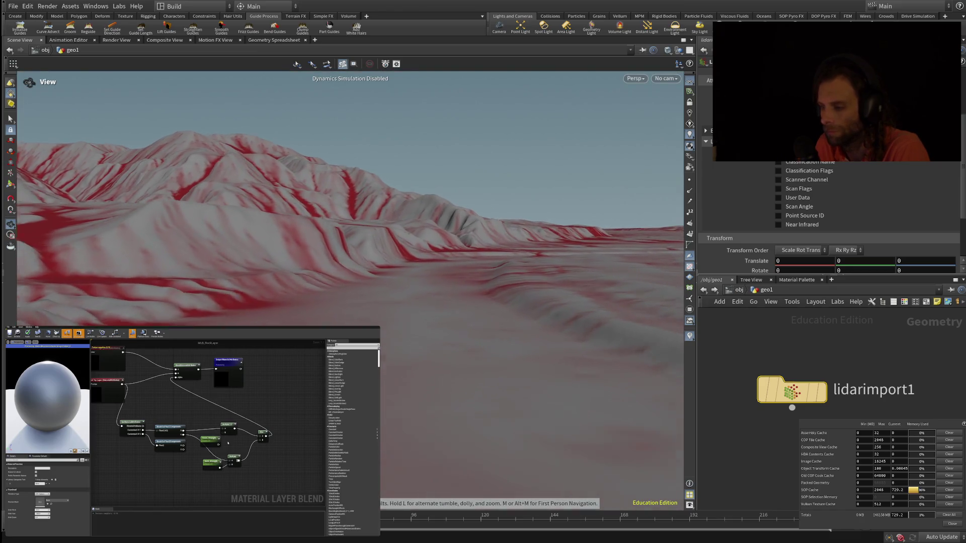
scroll(283, 281, up, 5)
mouse_move(352, 251)
mouse_down()
mouse_move(277, 277)
mouse_move(272, 292)
mouse_move(226, 269)
mouse_up()
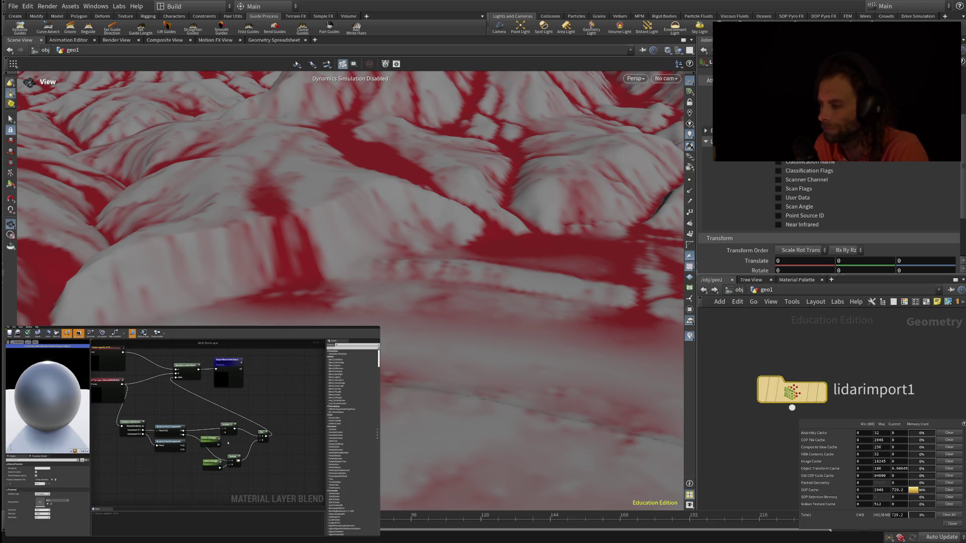
scroll(765, 428, down, 5)
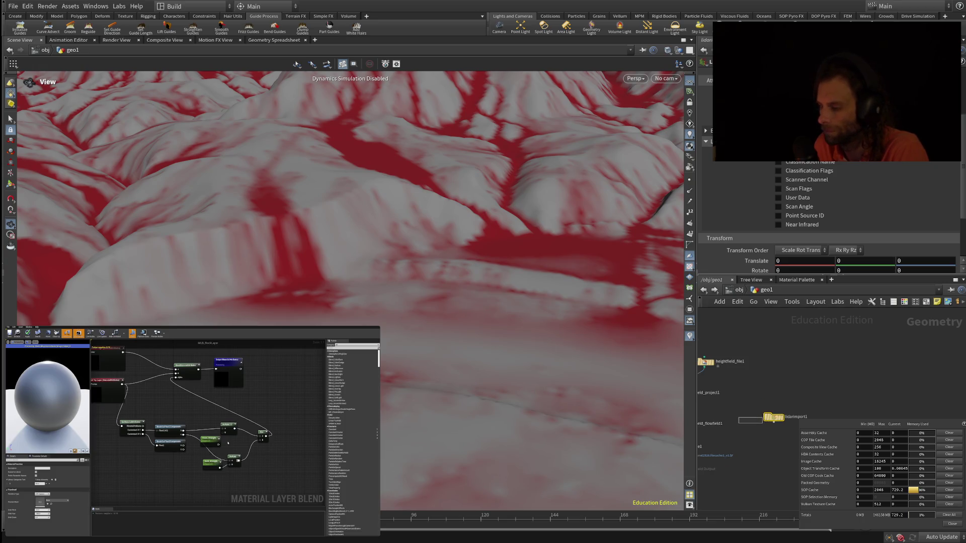
- Frame the heightfield_flowfield1 and filecache1 nodes and show the flow field's Flow parameters
middle_drag(767, 420, 818, 395)
scroll(699, 422, up, 5)
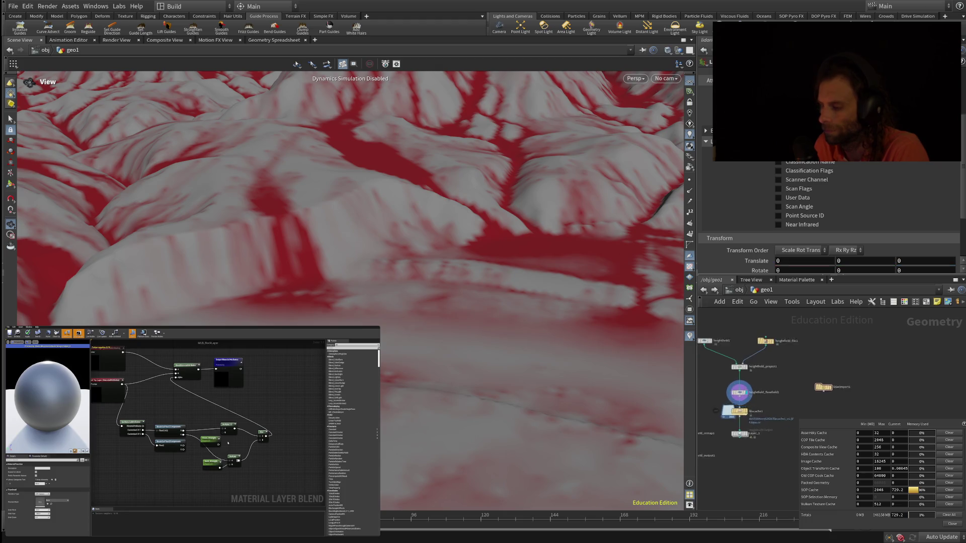
click(756, 372)
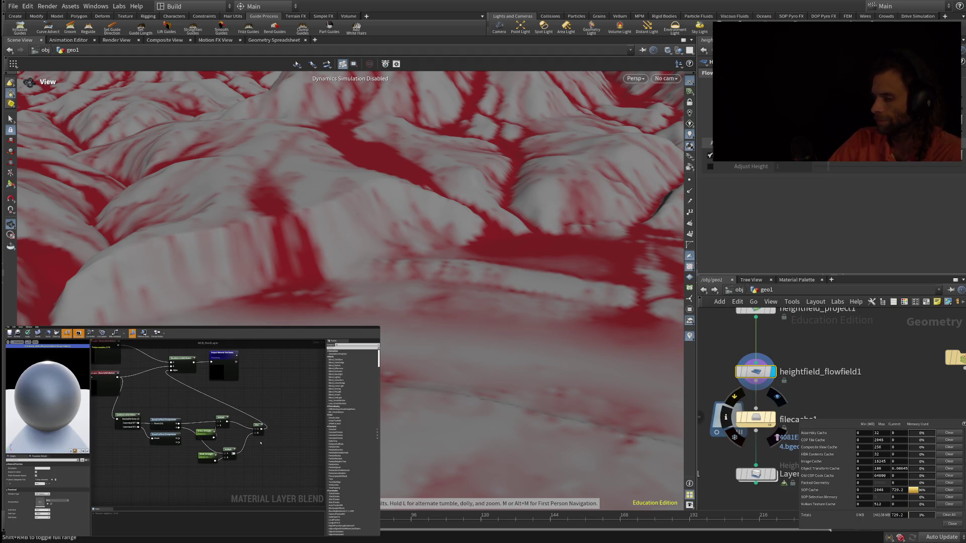
- Inspect heightfield_flowfield1's red flow-mask channels across the cached terrain's slopes
mouse_move(329, 436)
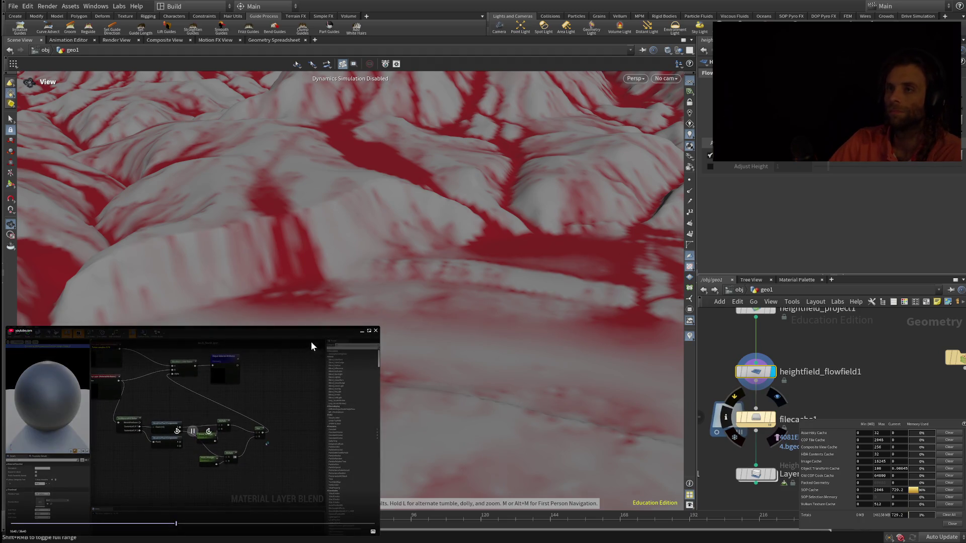
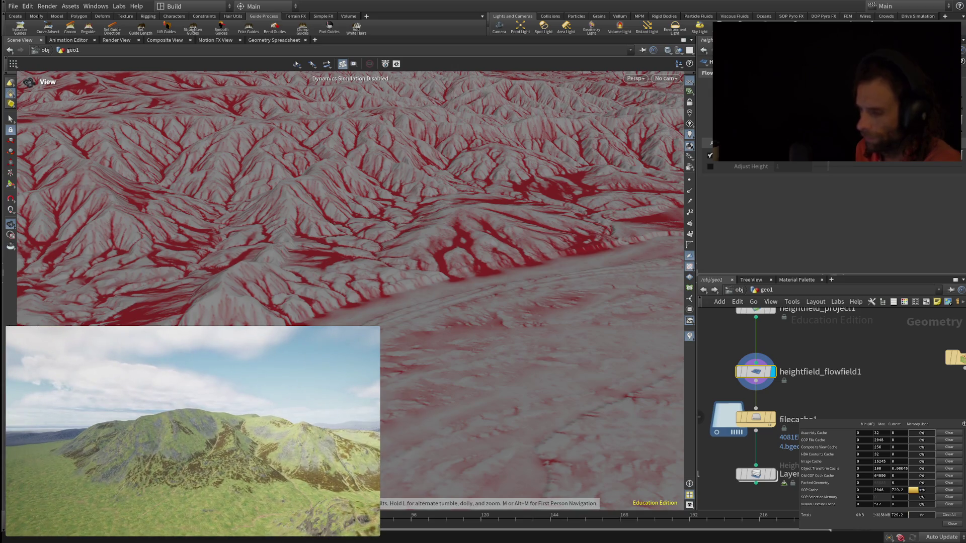
- Pause the picture-in-picture landscape reference video, then resume its playback
mouse_move(209, 487)
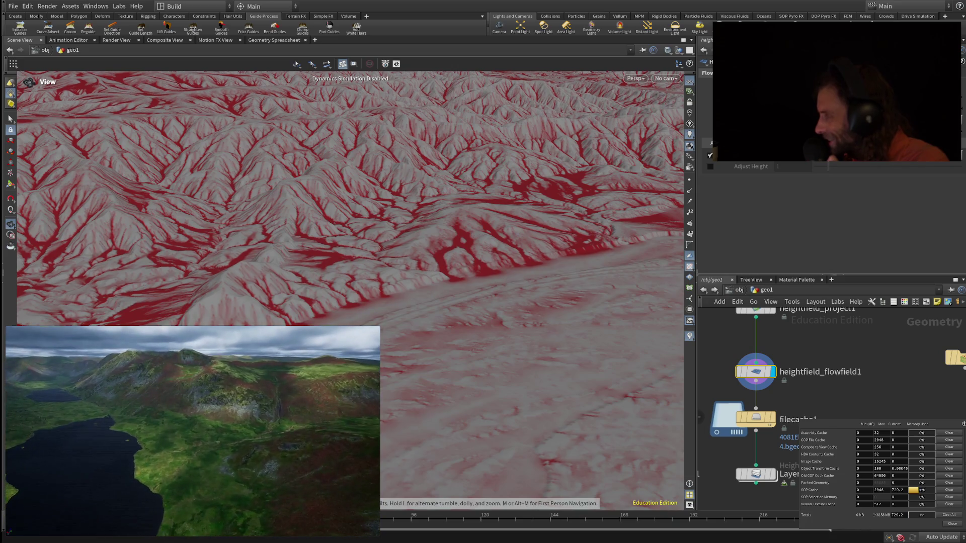
mouse_move(308, 406)
click(192, 431)
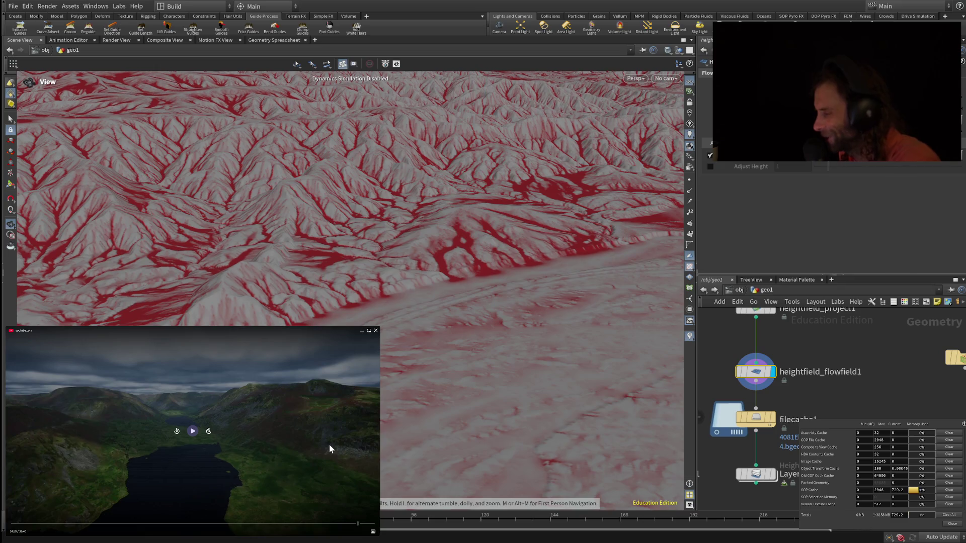
click(329, 444)
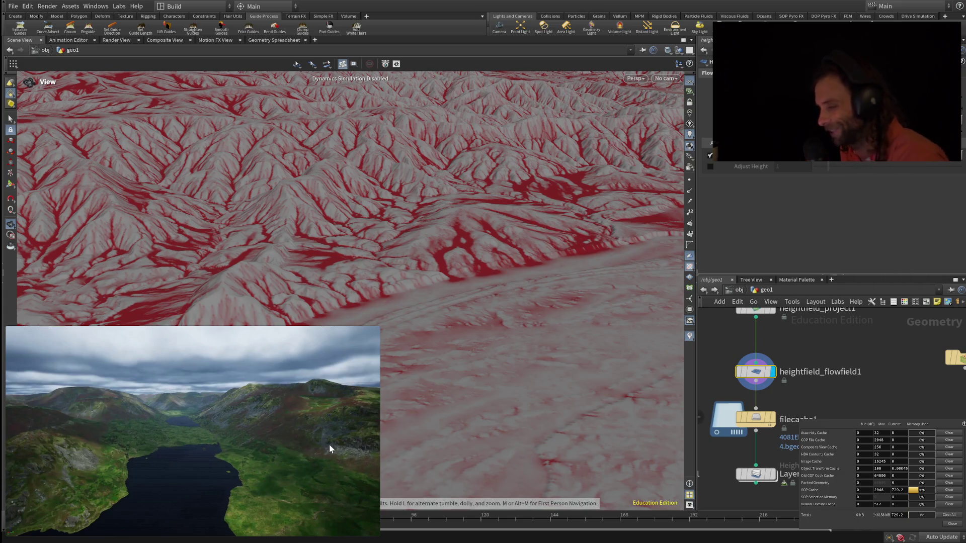
- Box-select the filecache1 node in the network editor
mouse_move(333, 442)
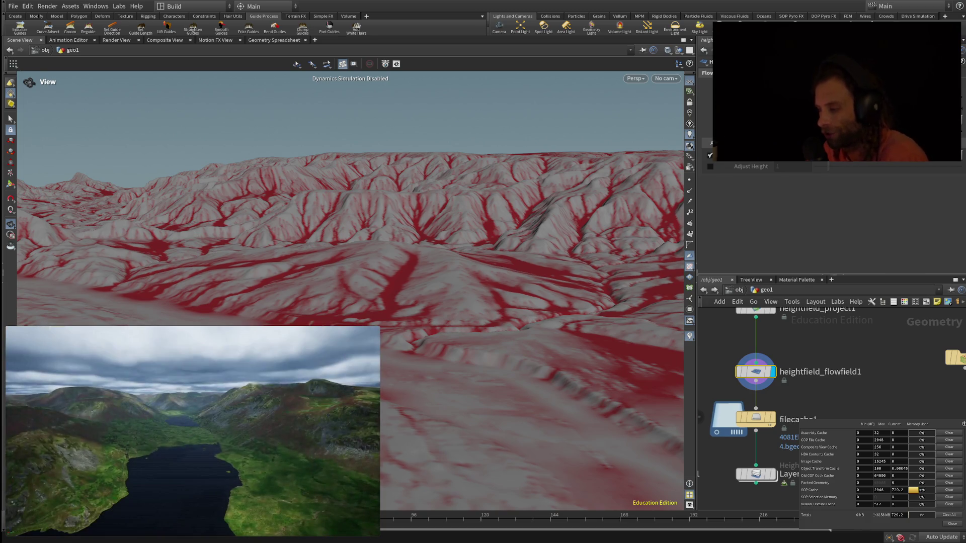
mouse_move(853, 406)
mouse_down()
mouse_move(729, 461)
mouse_move(739, 436)
mouse_move(730, 473)
mouse_move(755, 375)
mouse_up()
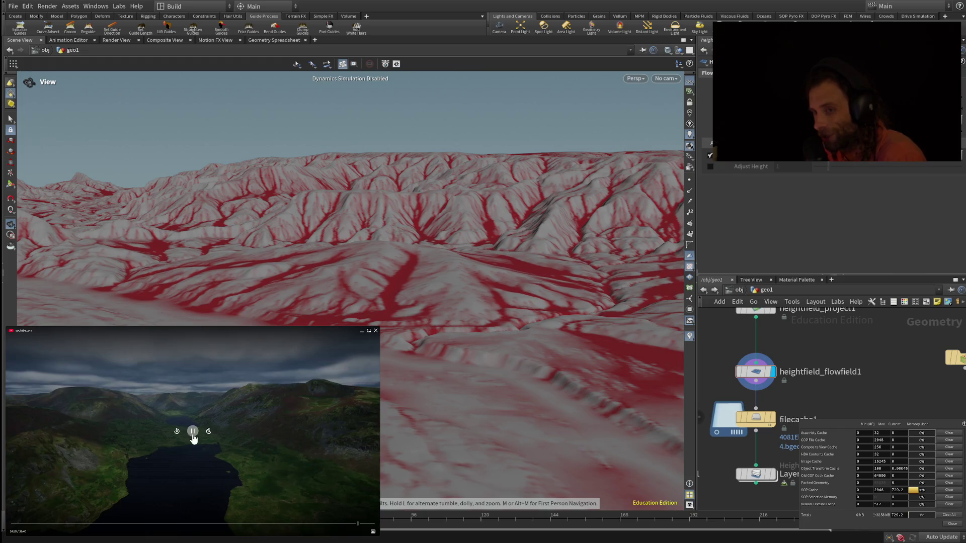
- Play the reference terrain video through to the channel's video list
click(194, 432)
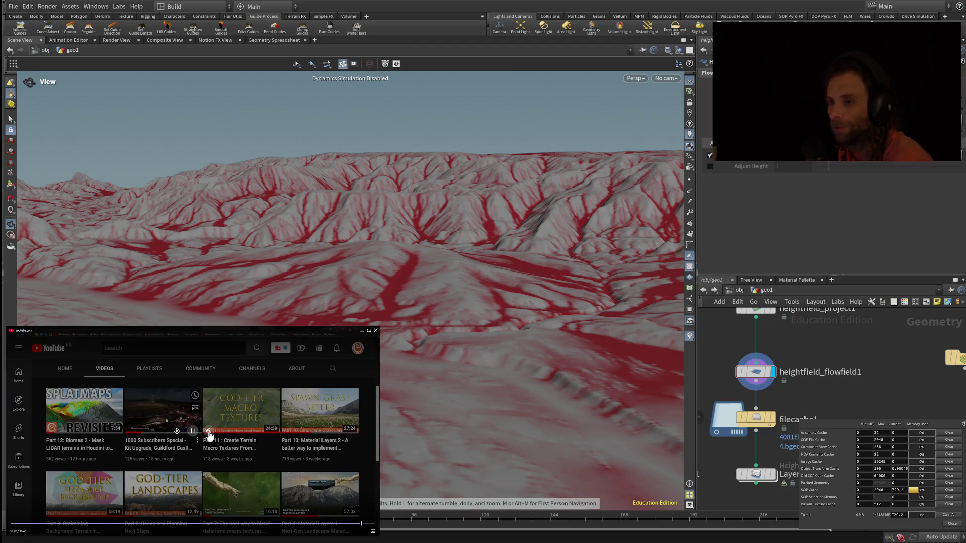
- Skip the reference landscape video forward three times
click(209, 432)
click(209, 432)
click(209, 432)
click(209, 432)
click(209, 431)
click(208, 432)
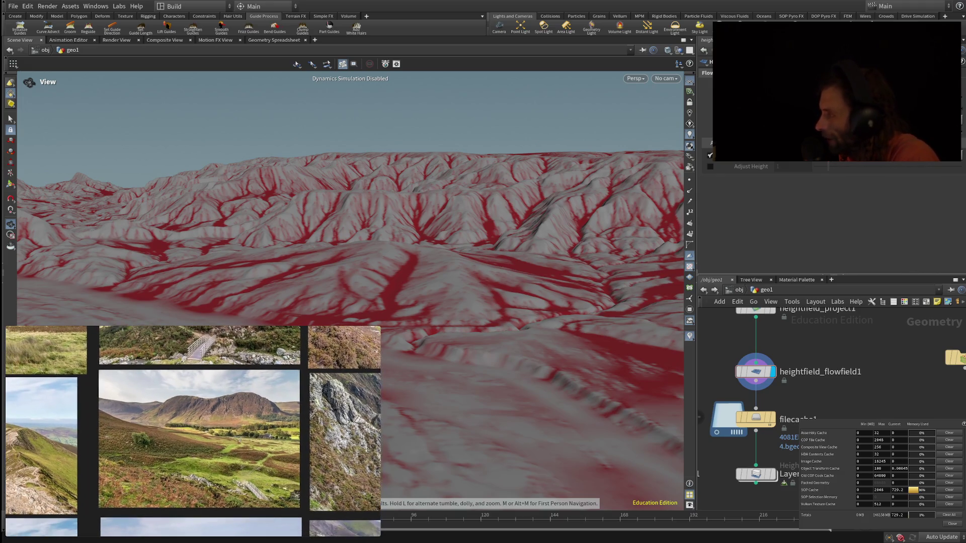
mouse_move(245, 455)
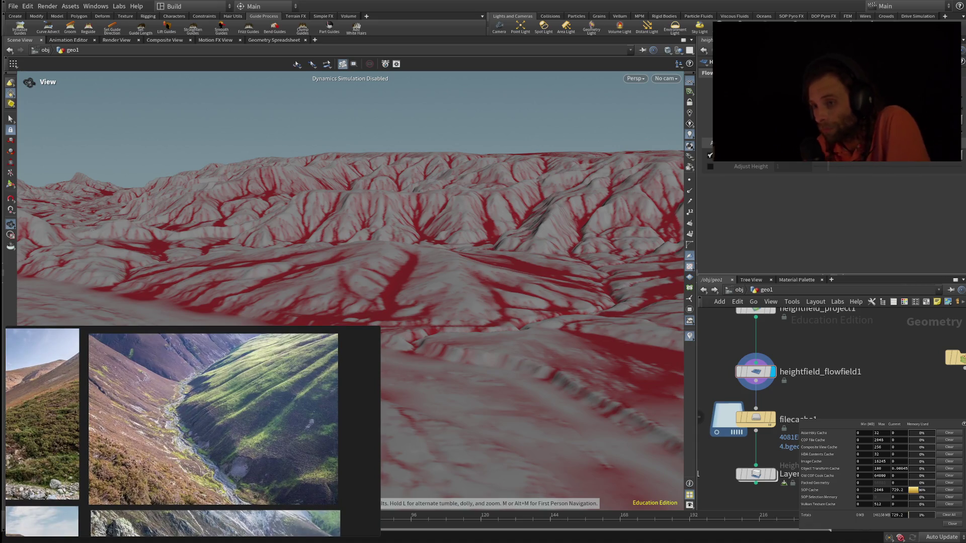
mouse_move(50, 518)
click(191, 437)
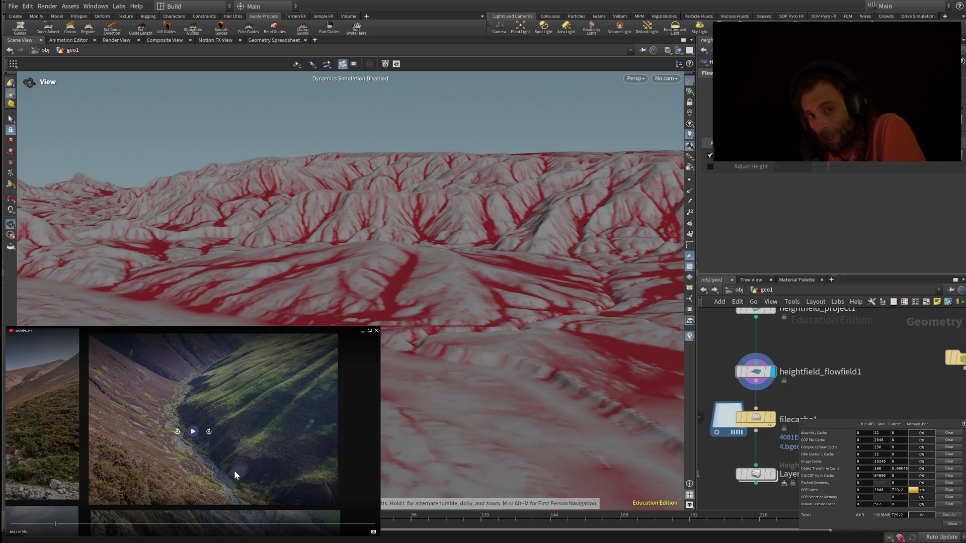
click(229, 440)
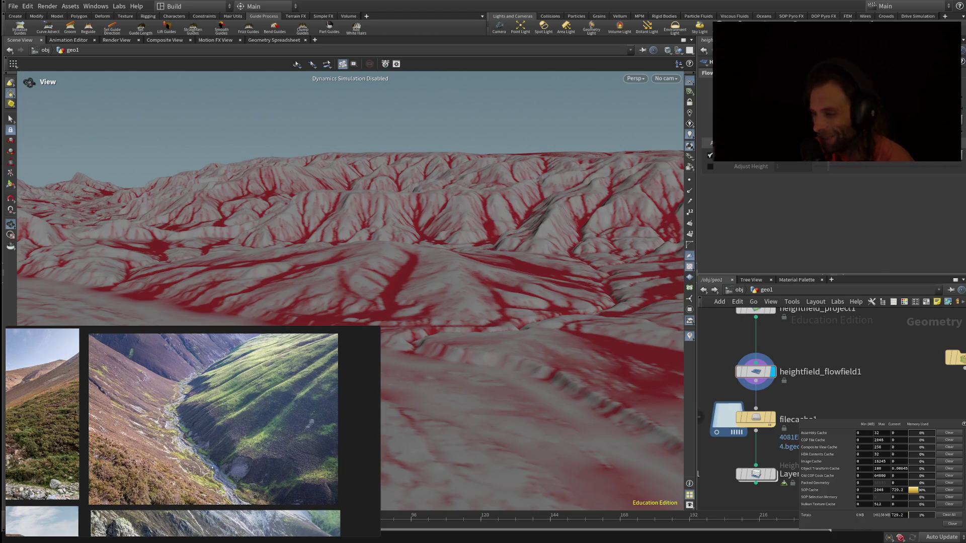
mouse_move(352, 252)
mouse_down()
mouse_move(352, 176)
mouse_move(361, 282)
mouse_move(363, 232)
mouse_move(347, 214)
mouse_move(352, 282)
mouse_move(389, 284)
mouse_move(375, 284)
mouse_up()
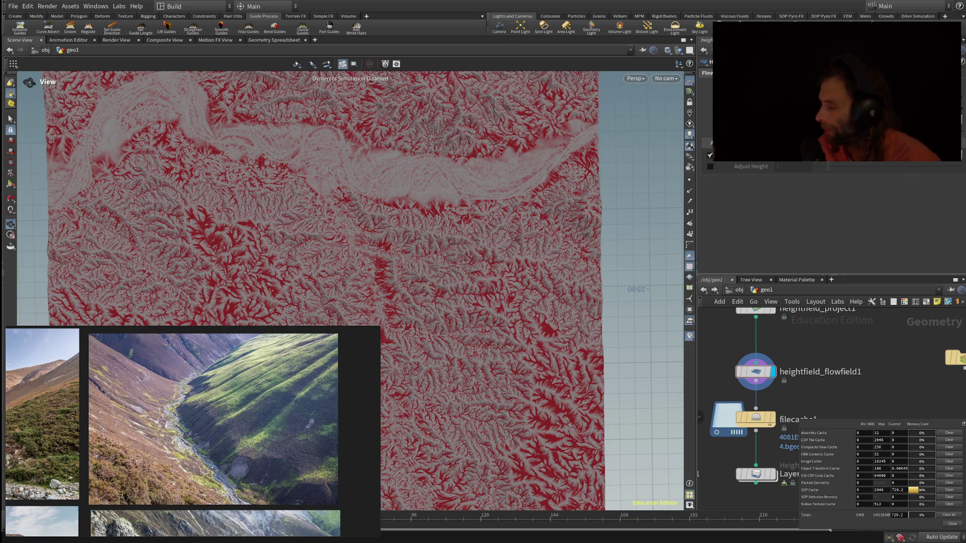
- Zoom in on a near top-down view of the red flow channels
scroll(352, 251, up, 10)
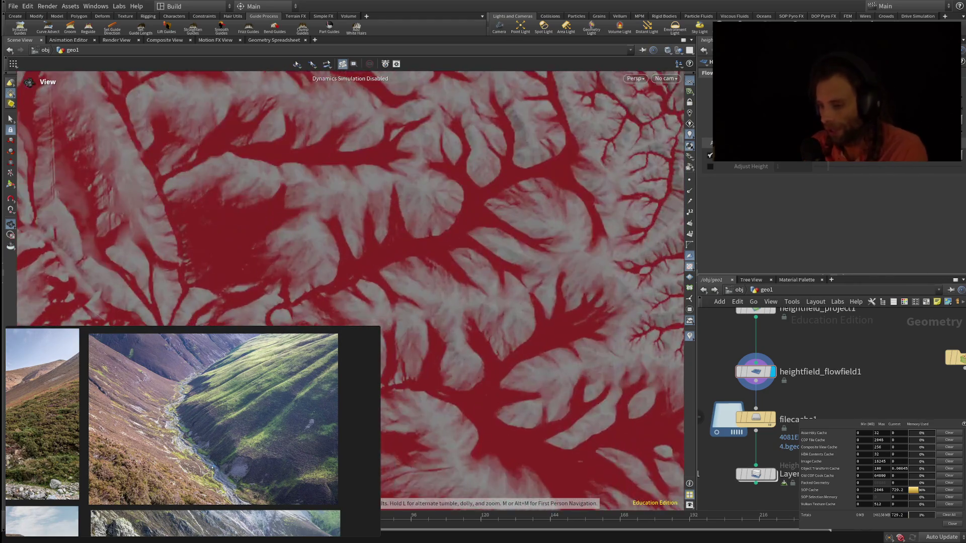
scroll(352, 252, down, 10)
drag(352, 302, 352, 192)
mouse_move(352, 241)
mouse_down()
mouse_move(353, 229)
mouse_move(352, 276)
mouse_move(352, 231)
mouse_move(352, 266)
mouse_up()
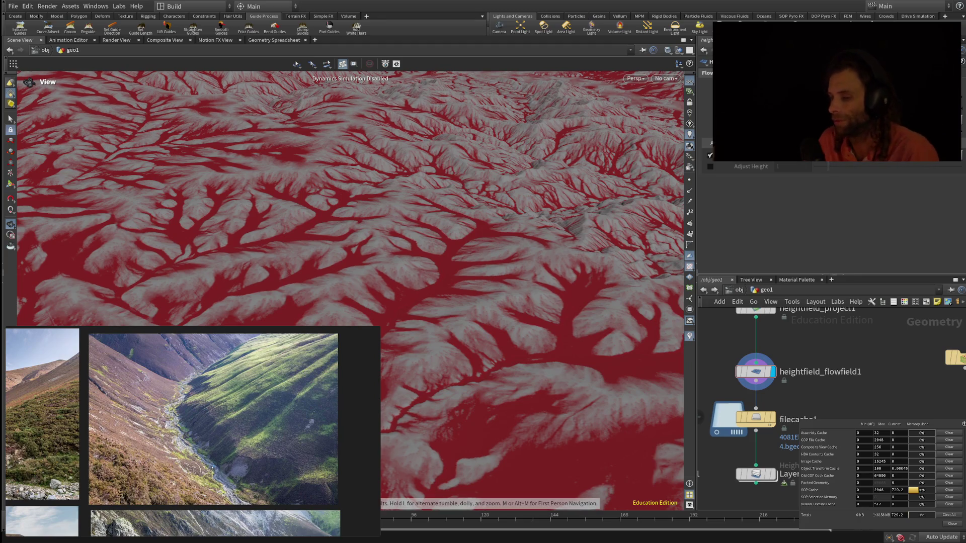
mouse_move(352, 227)
mouse_down()
mouse_move(352, 277)
mouse_move(352, 187)
mouse_up()
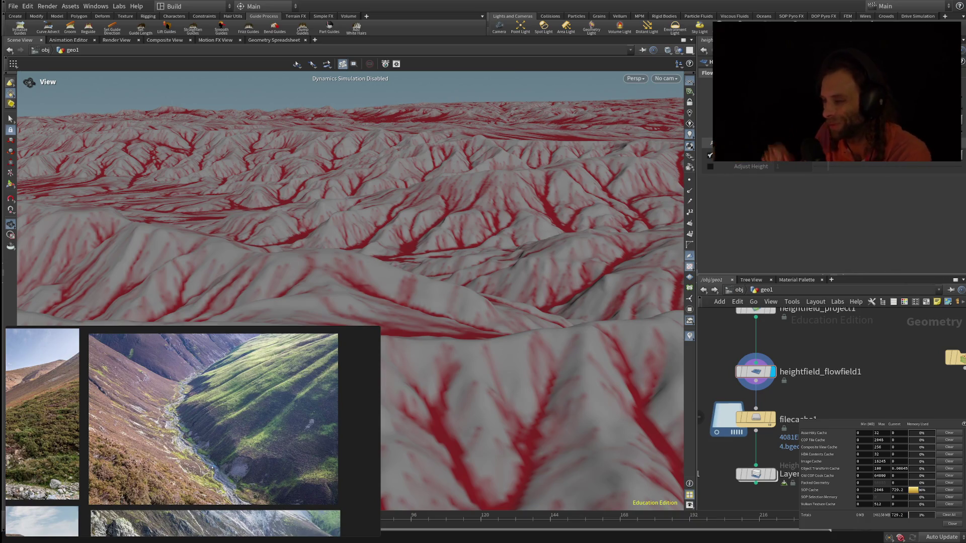
scroll(350, 291, up, 5)
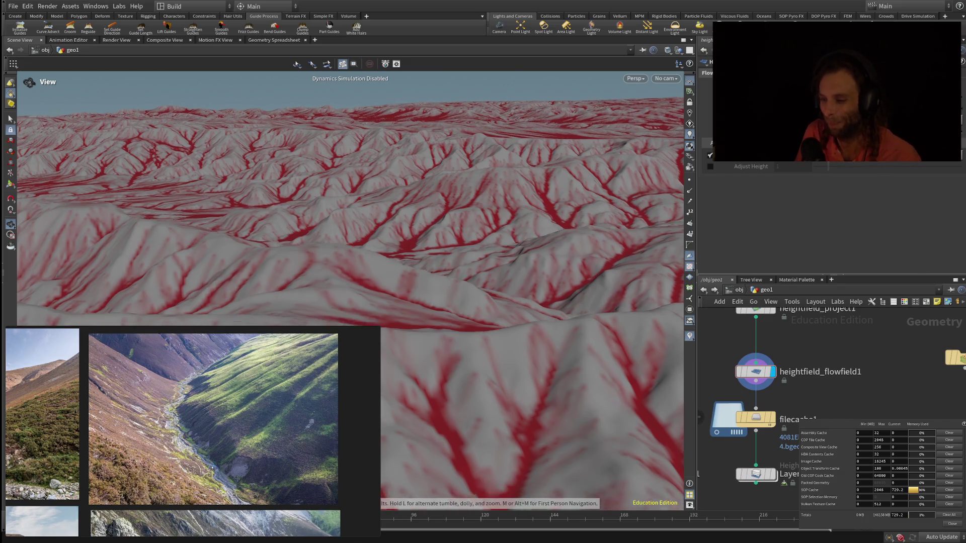
scroll(350, 292, up, 6)
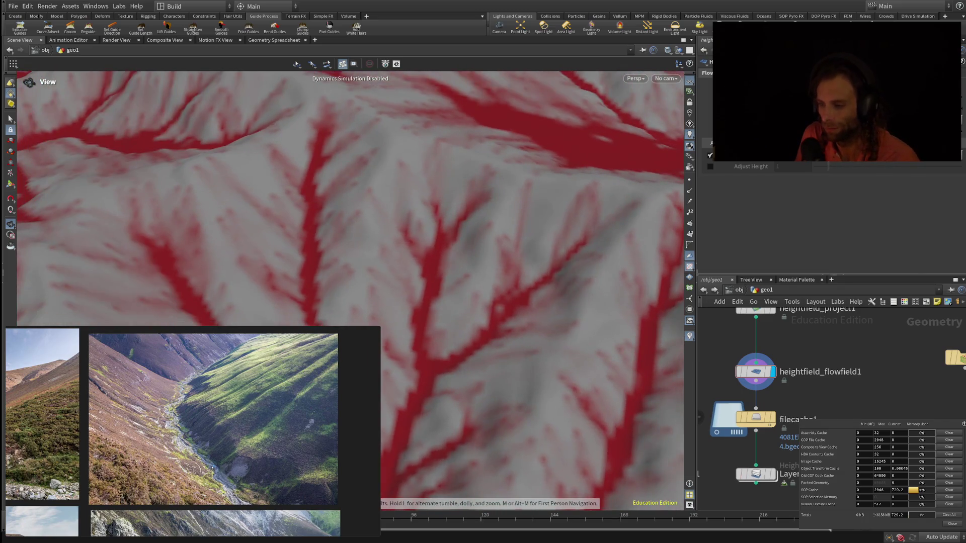
scroll(350, 292, down, 5)
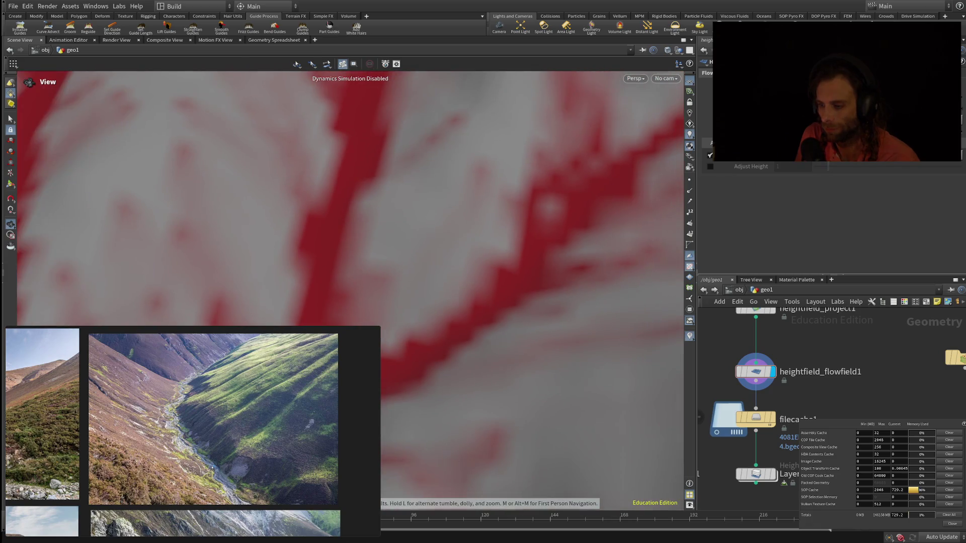
scroll(350, 292, down, 6)
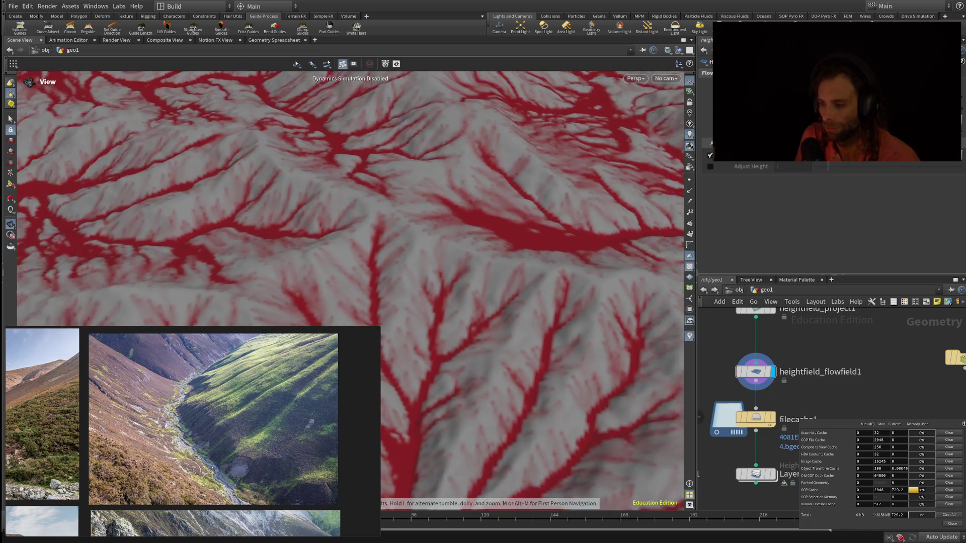
scroll(350, 292, down, 2)
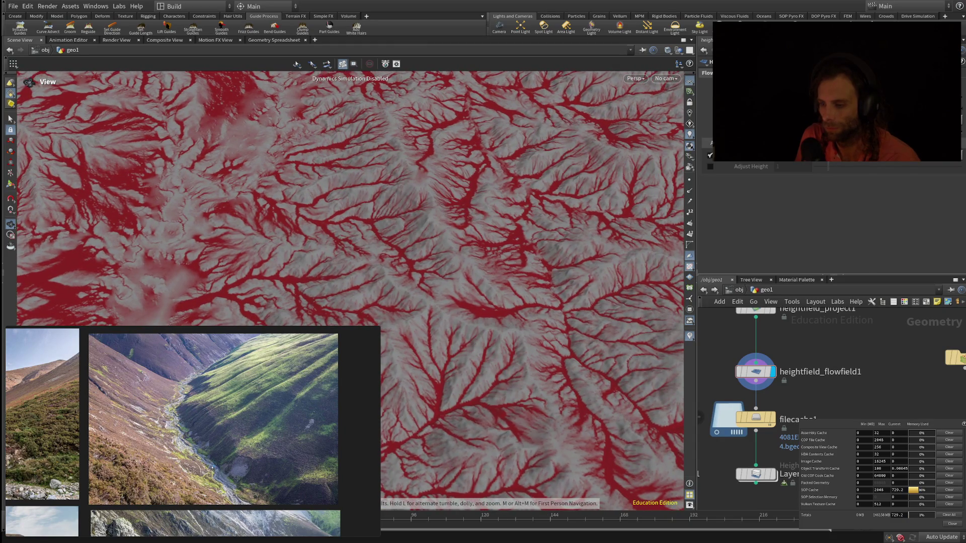
scroll(351, 292, up, 5)
scroll(351, 292, up, 3)
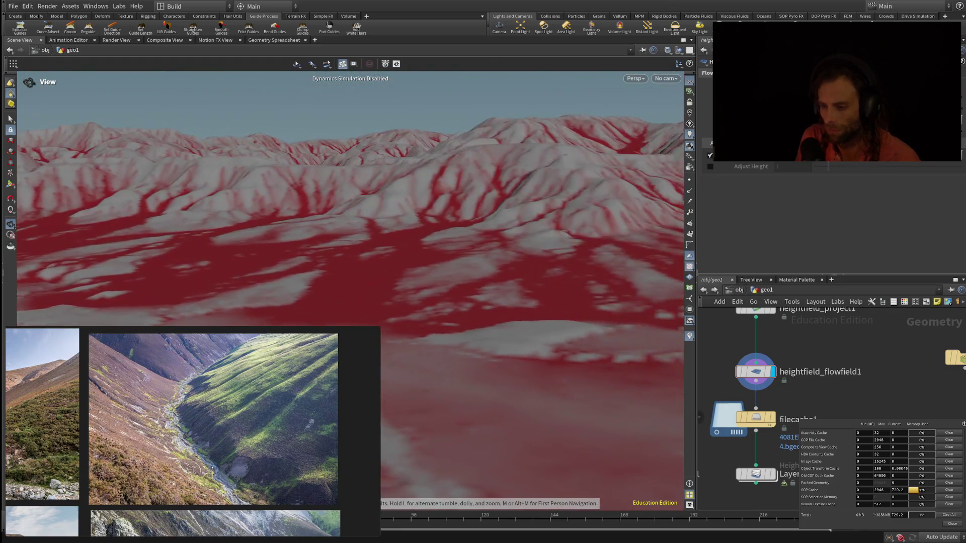
- Zoom in and out over the pale valley floor to study its faint red streaks
scroll(350, 291, up, 1)
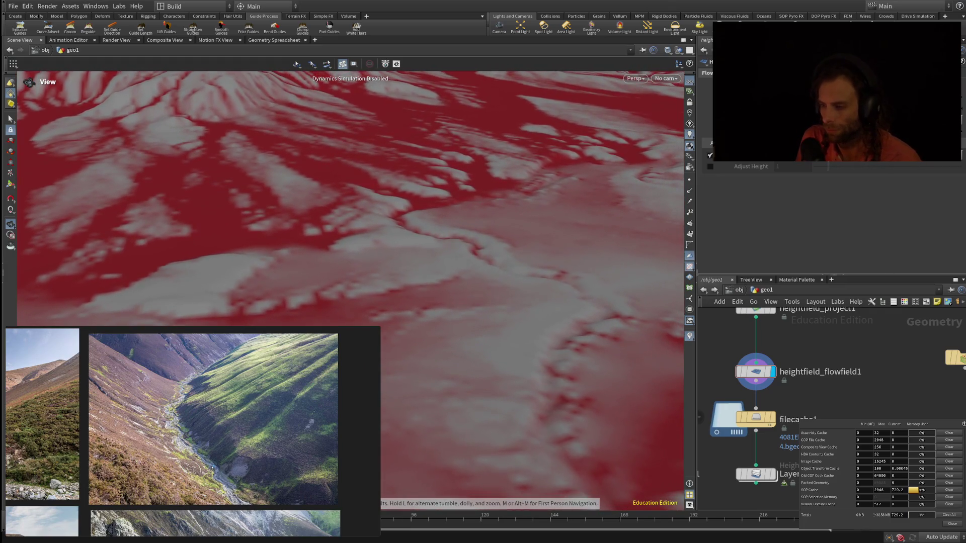
scroll(351, 292, down, 5)
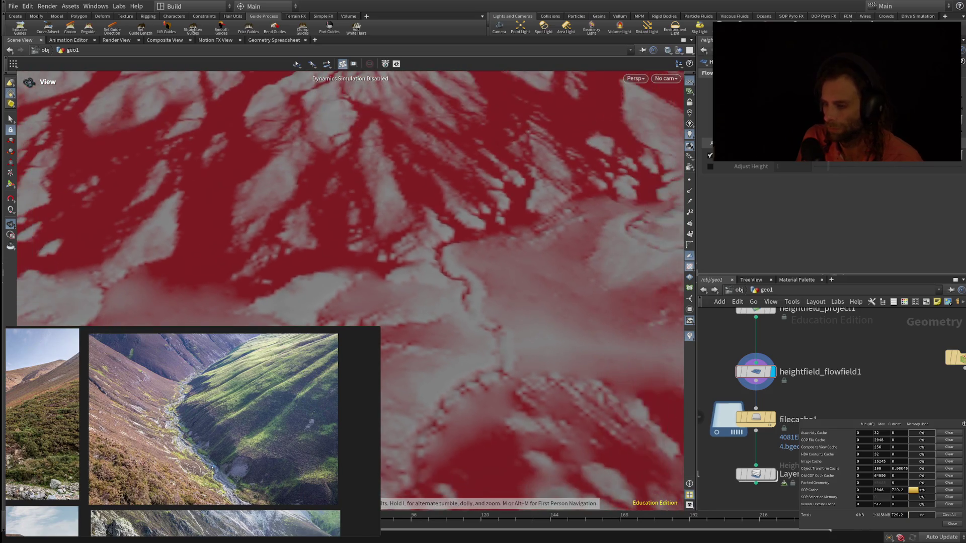
scroll(350, 292, up, 3)
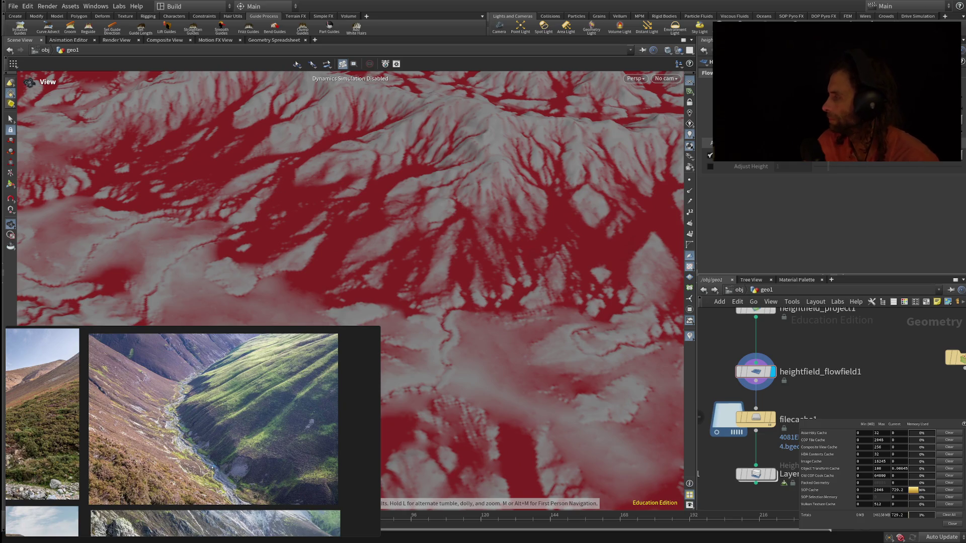
scroll(350, 291, down, 5)
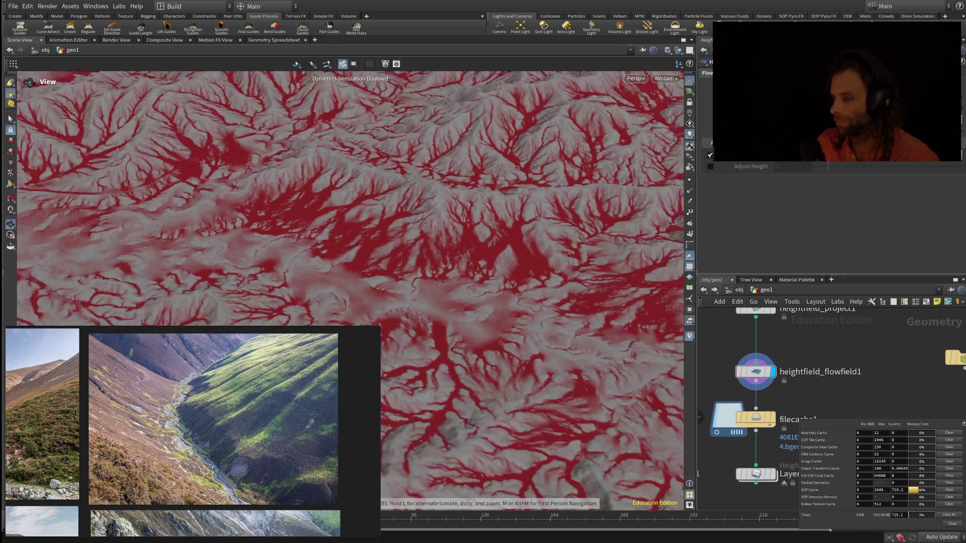
scroll(350, 292, down, 5)
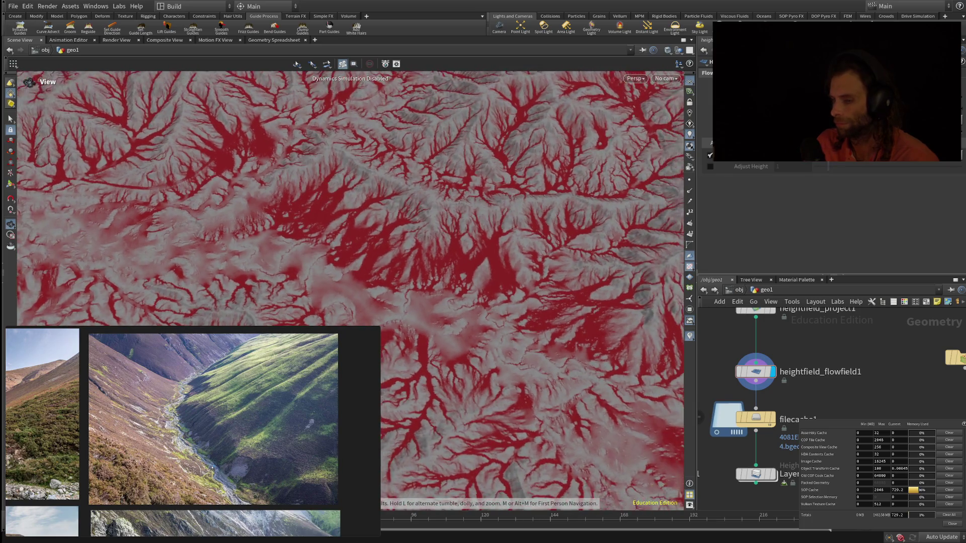
scroll(350, 292, down, 5)
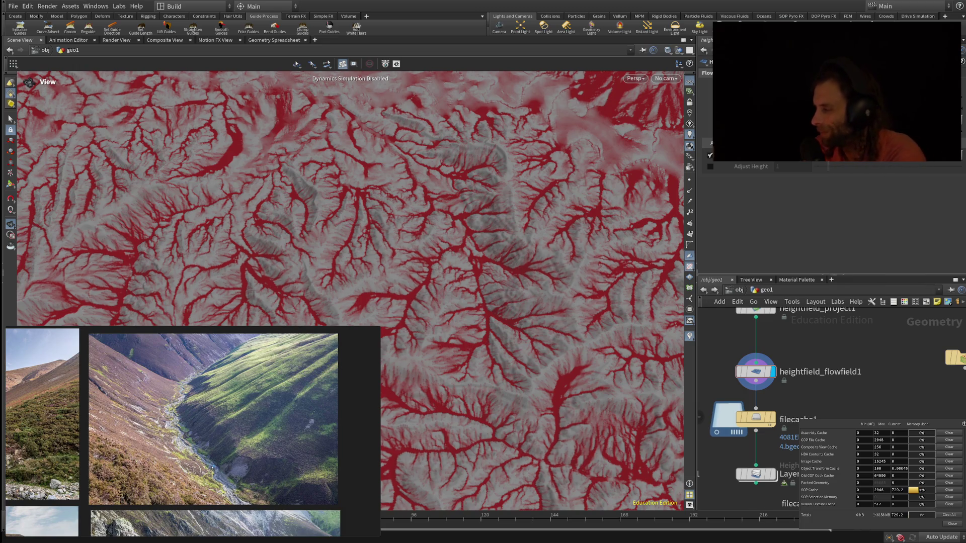
scroll(352, 292, up, 5)
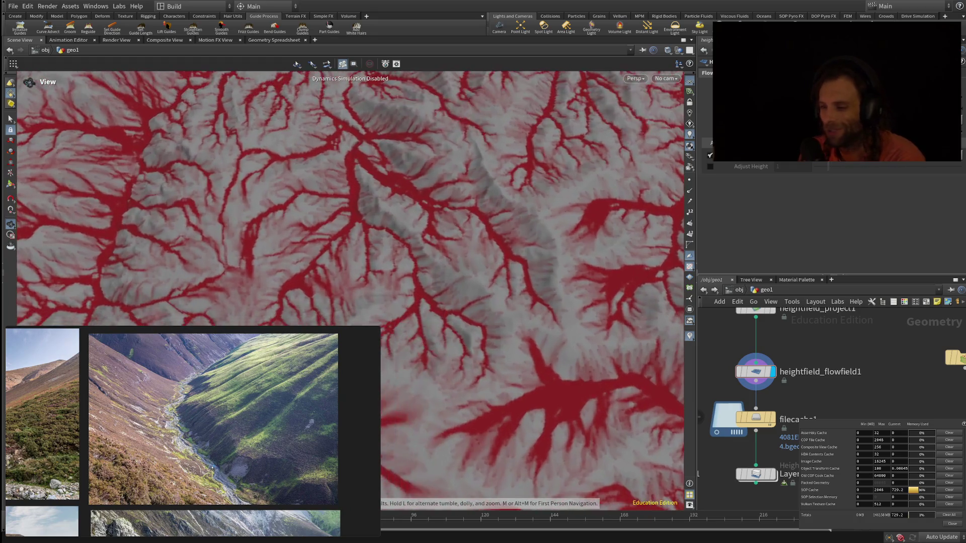
scroll(350, 292, up, 5)
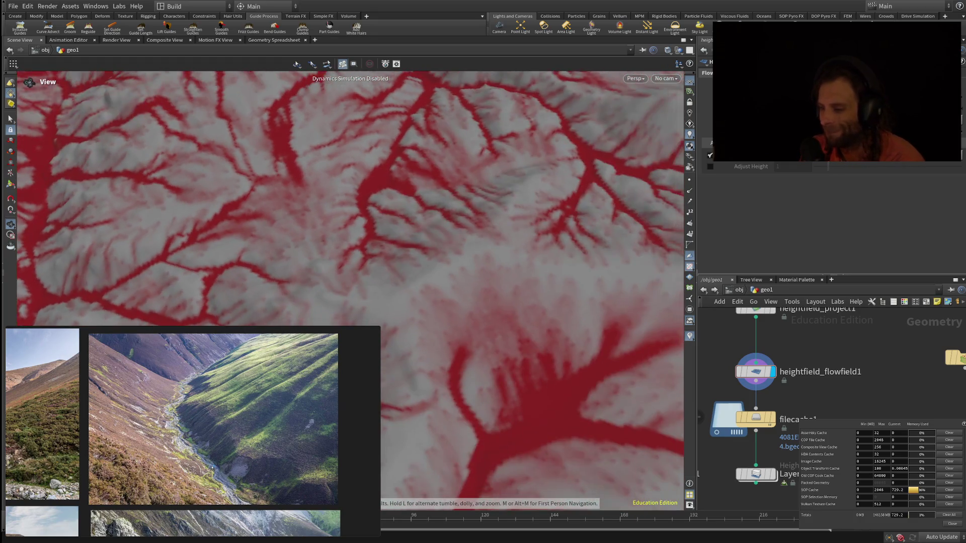
- Tilt the camera low toward the receding hills, then up to the ridges
mouse_move(352, 292)
mouse_down()
mouse_move(352, 199)
mouse_move(355, 252)
mouse_move(427, 254)
mouse_up()
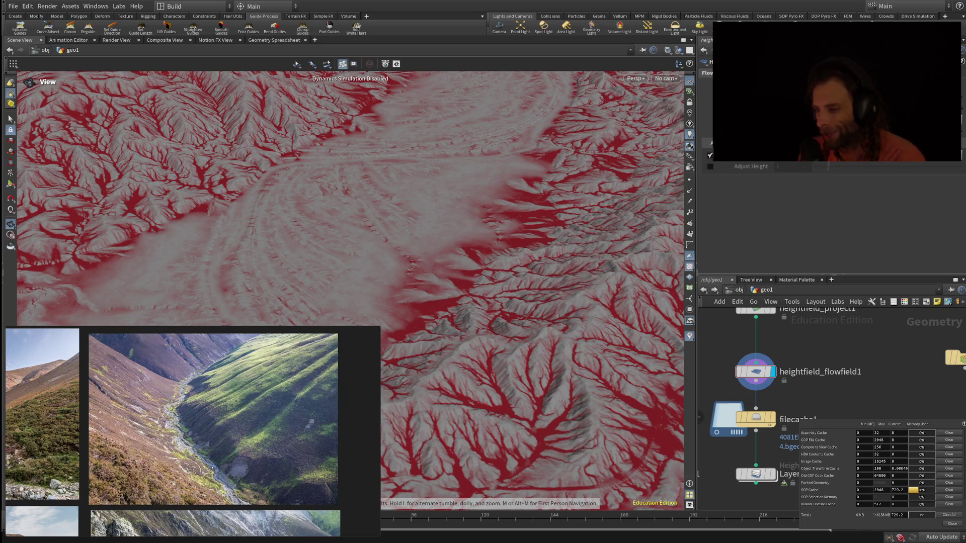
scroll(352, 227, up, 10)
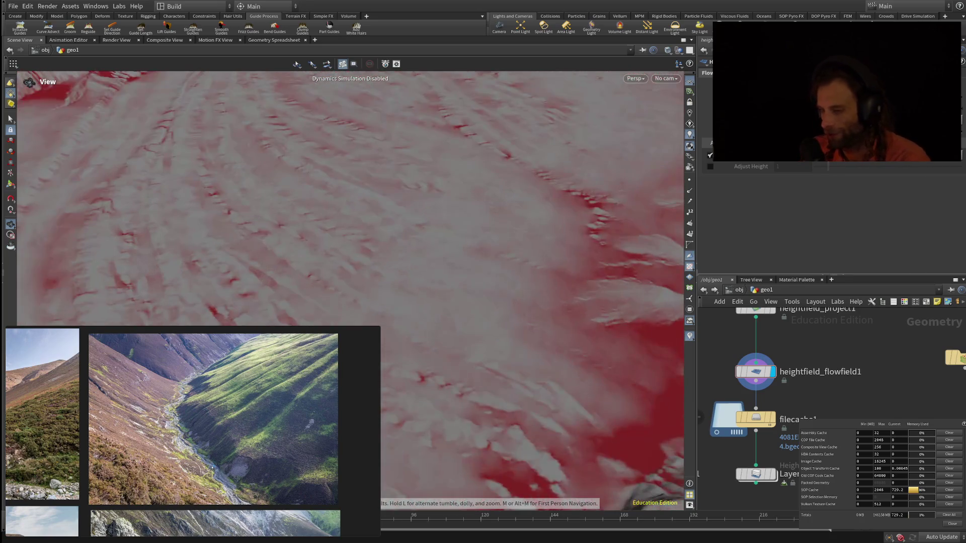
mouse_move(428, 254)
mouse_down()
mouse_move(428, 211)
mouse_move(427, 259)
mouse_move(428, 221)
mouse_move(407, 230)
mouse_up()
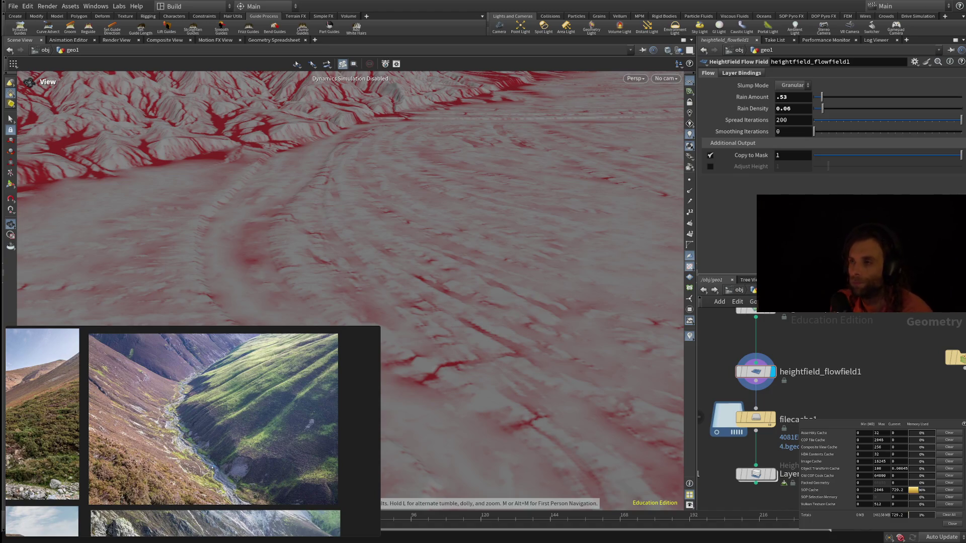
- Sweep the camera over the red-channelled ridges toward the horizon, then zoom back out
scroll(350, 201, up, 5)
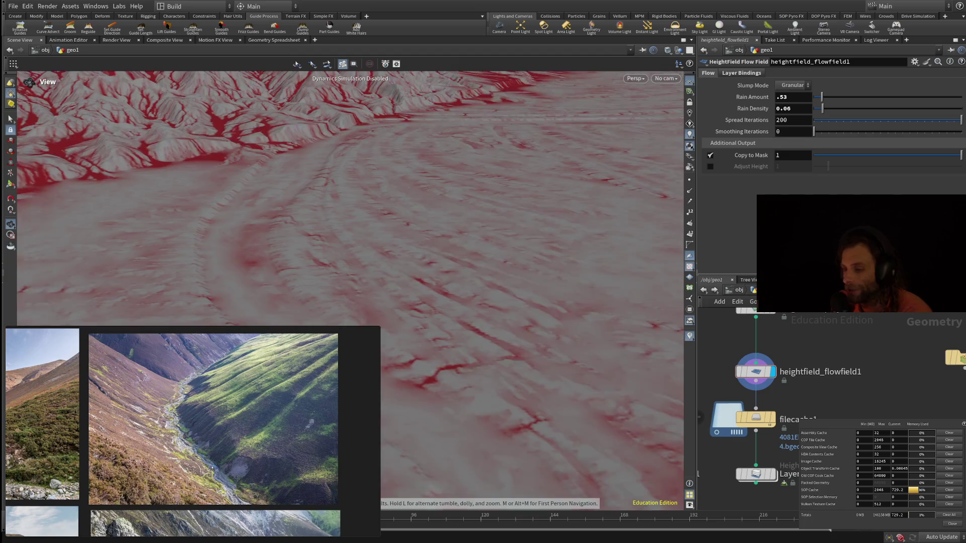
drag(350, 252, 350, 197)
scroll(350, 201, up, 5)
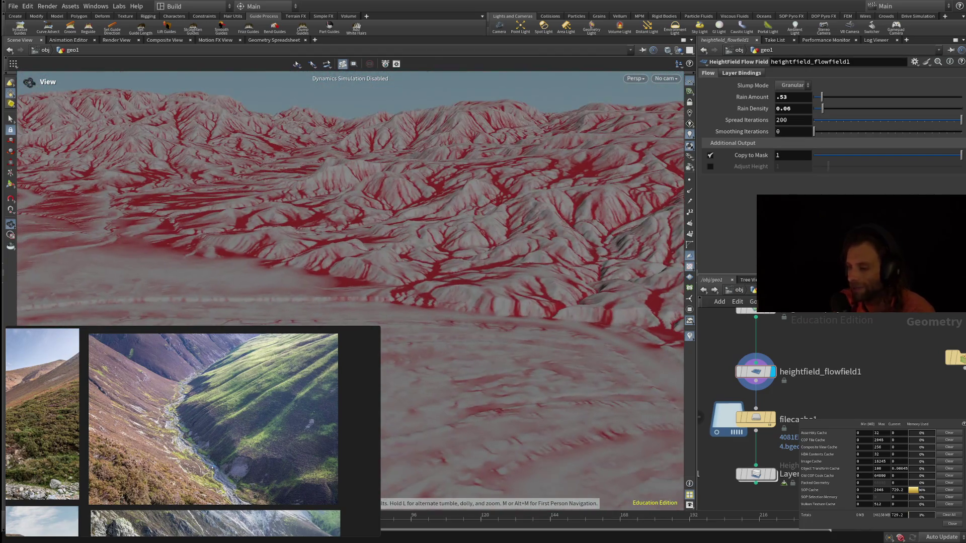
mouse_move(350, 226)
mouse_down()
mouse_move(351, 217)
mouse_move(350, 237)
mouse_move(351, 202)
mouse_up()
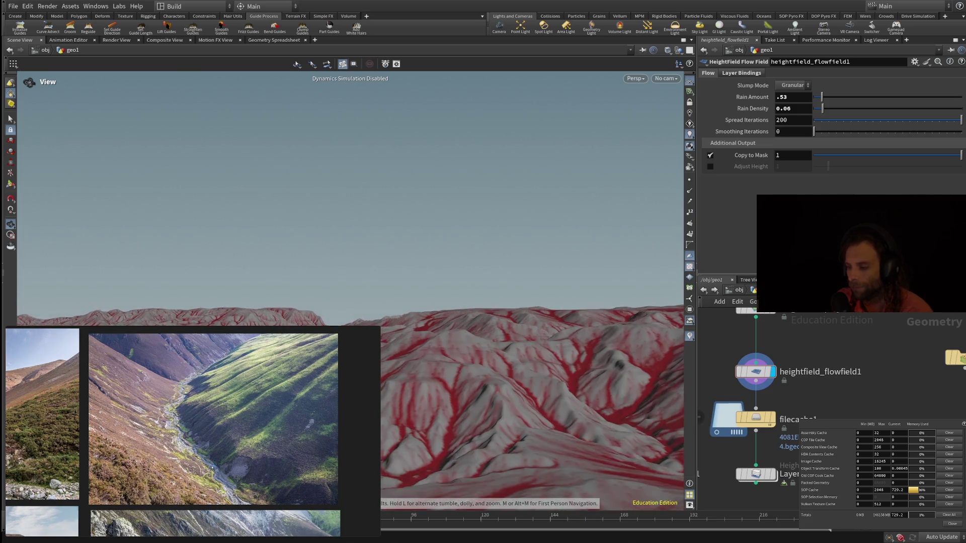
drag(351, 201, 350, 226)
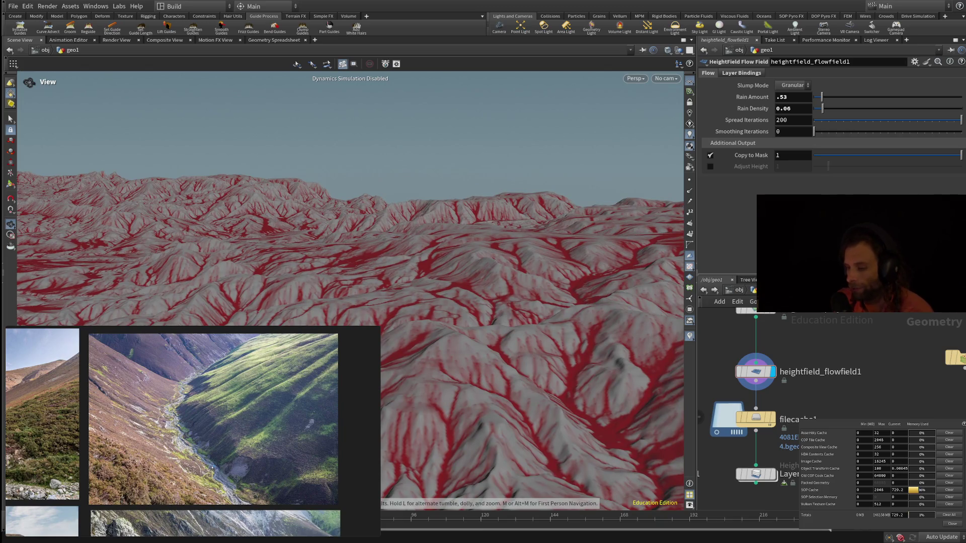
mouse_move(350, 226)
mouse_down()
mouse_move(348, 251)
mouse_move(329, 252)
mouse_move(329, 262)
mouse_move(299, 244)
mouse_move(284, 206)
mouse_move(284, 241)
mouse_move(284, 216)
mouse_up()
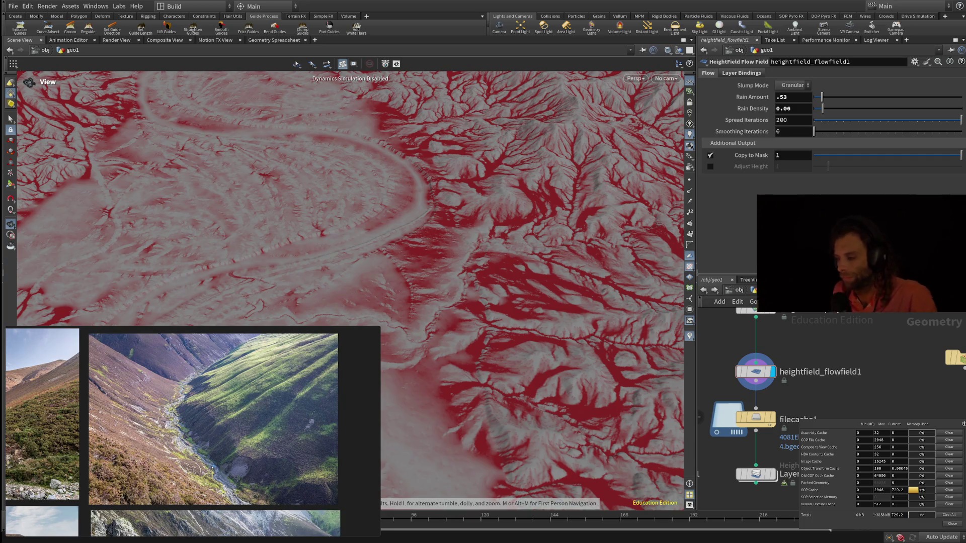
scroll(888, 380, down, 5)
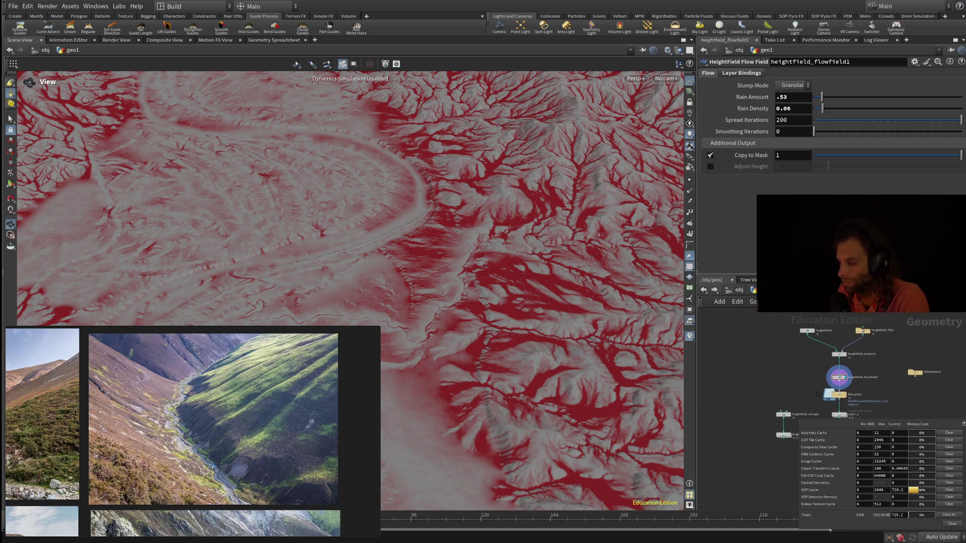
key(i)
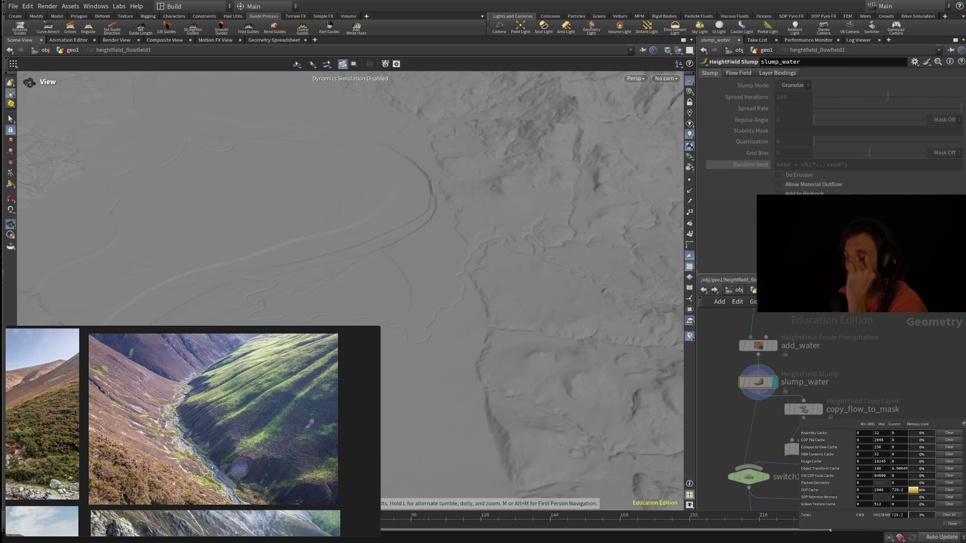
mouse_move(758, 345)
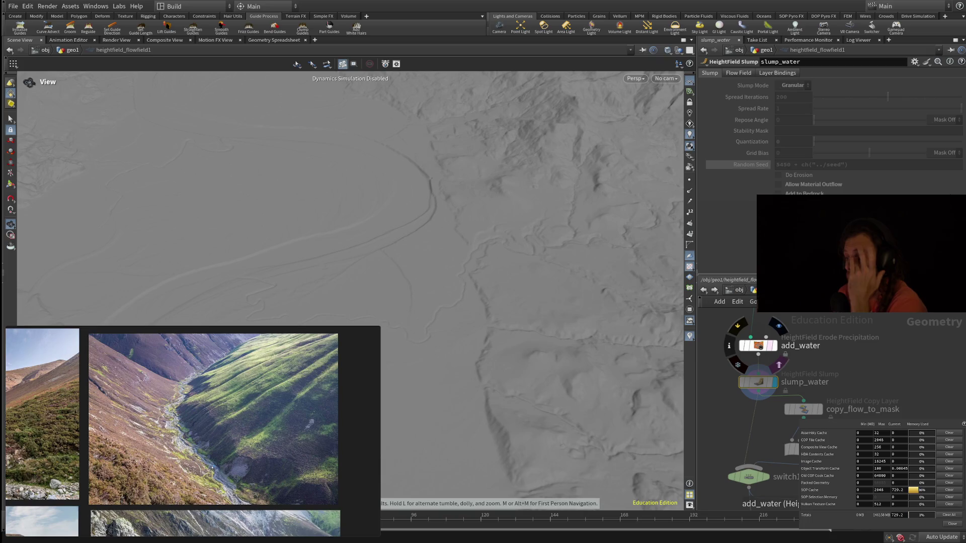
key(u)
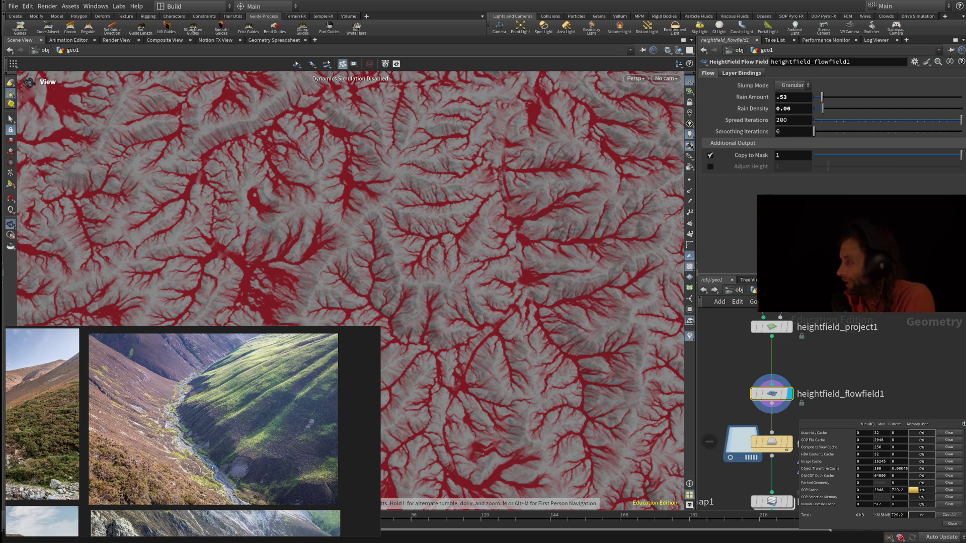
- Pan the network to the lidarimport1 node and show its parameters
mouse_move(201, 423)
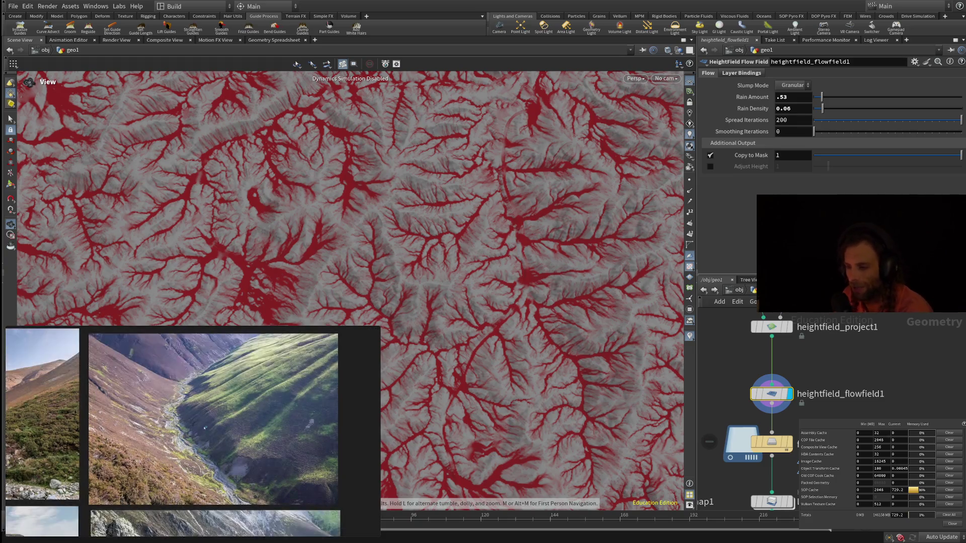
scroll(350, 291, up, 5)
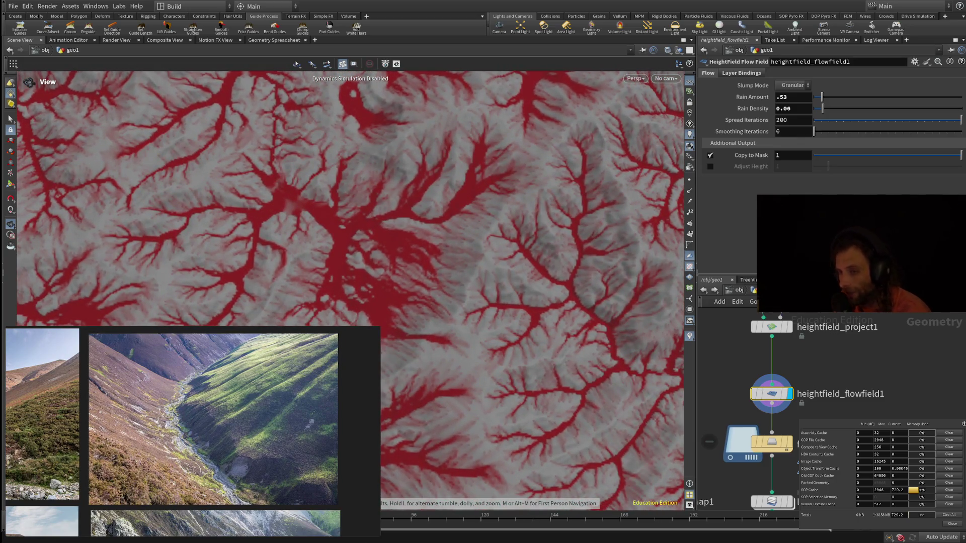
scroll(350, 291, down, 2)
middle_drag(886, 402, 708, 403)
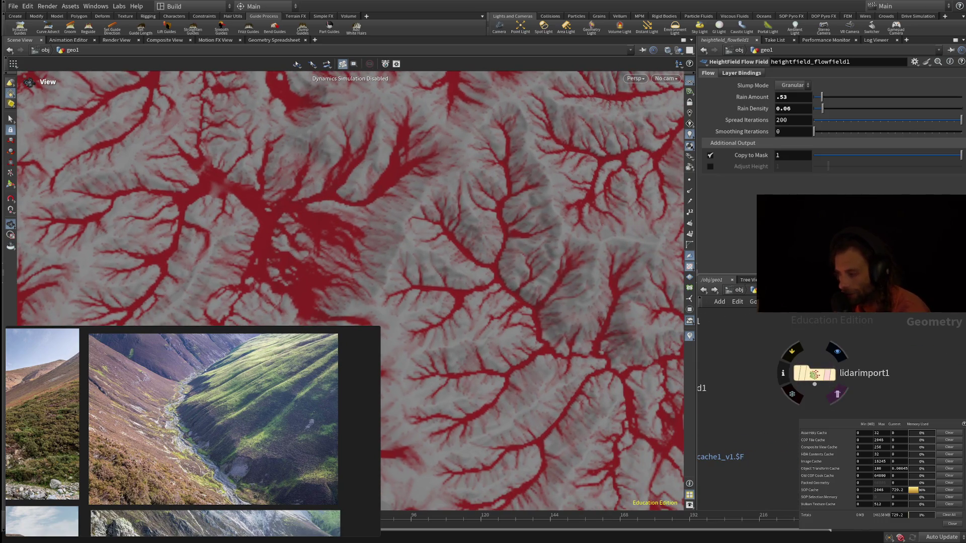
click(814, 374)
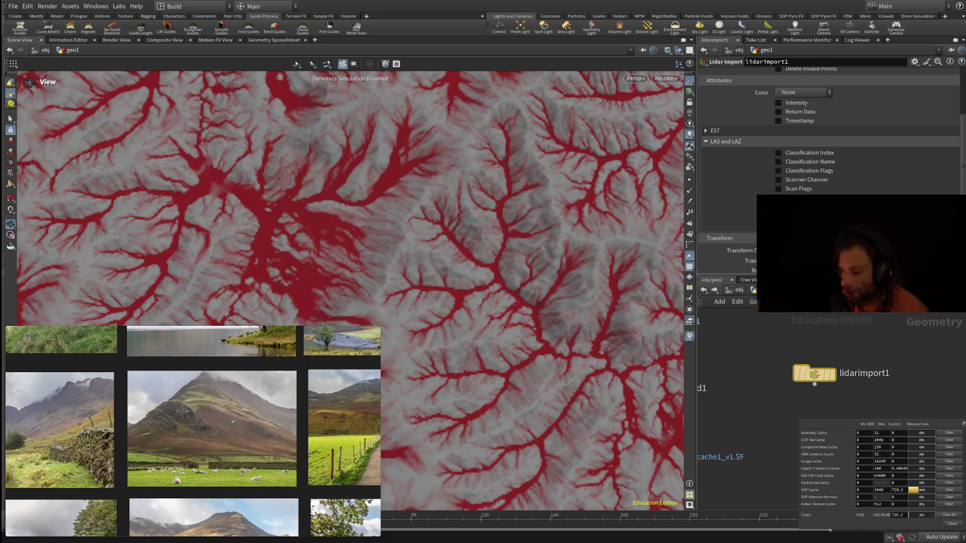
- Scroll lidarimport1's parameters to the Transform section, with translate at 0, 0, 0
mouse_move(814, 373)
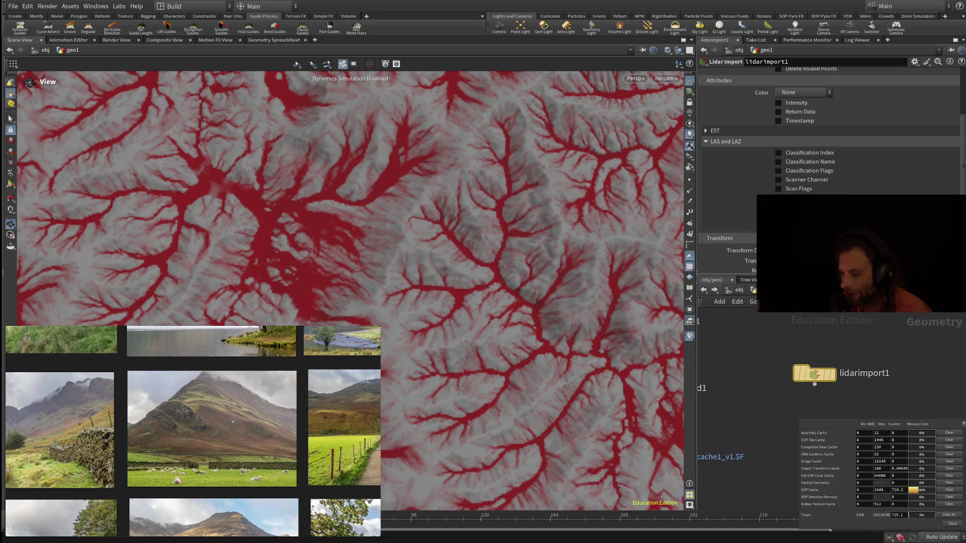
scroll(830, 131, down, 5)
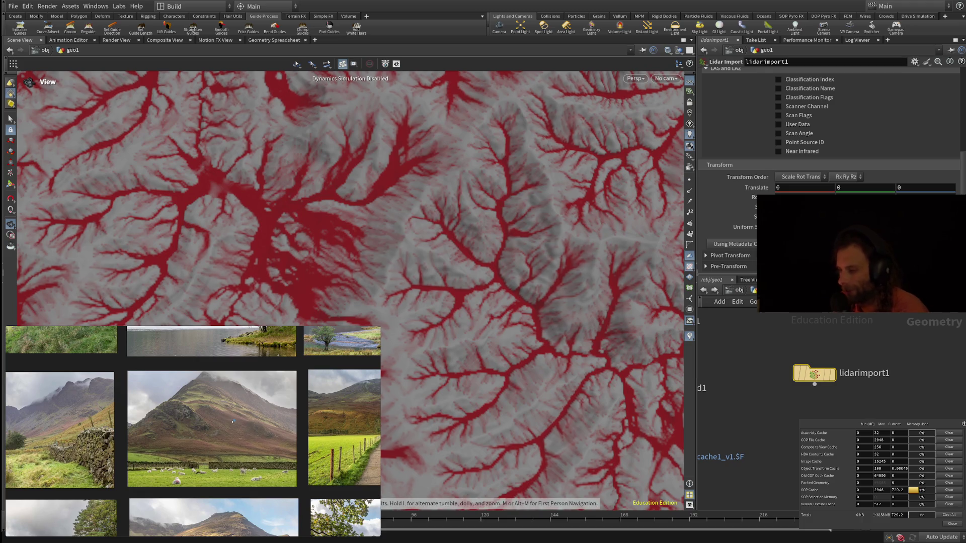
scroll(350, 292, down, 3)
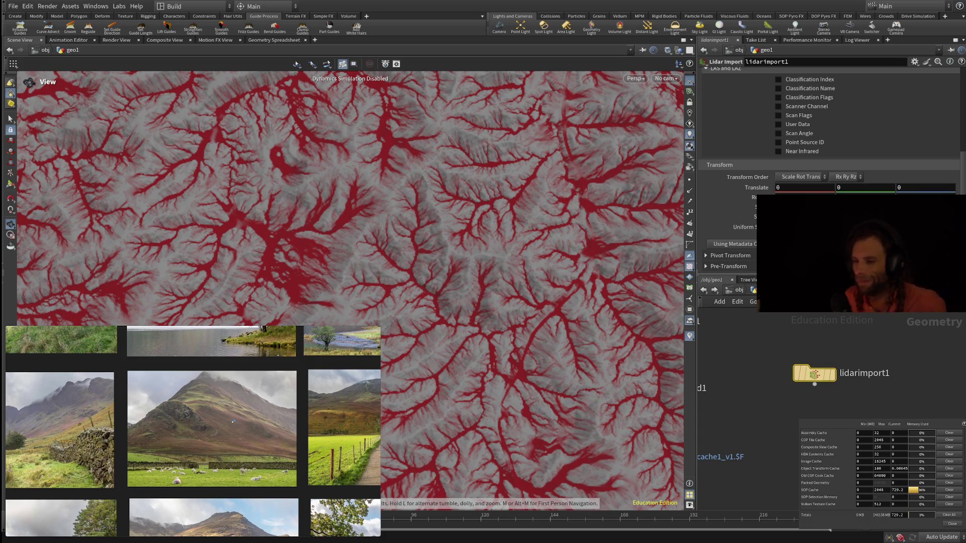
- Start the landscape reference video in the picture-in-picture player
mouse_move(233, 421)
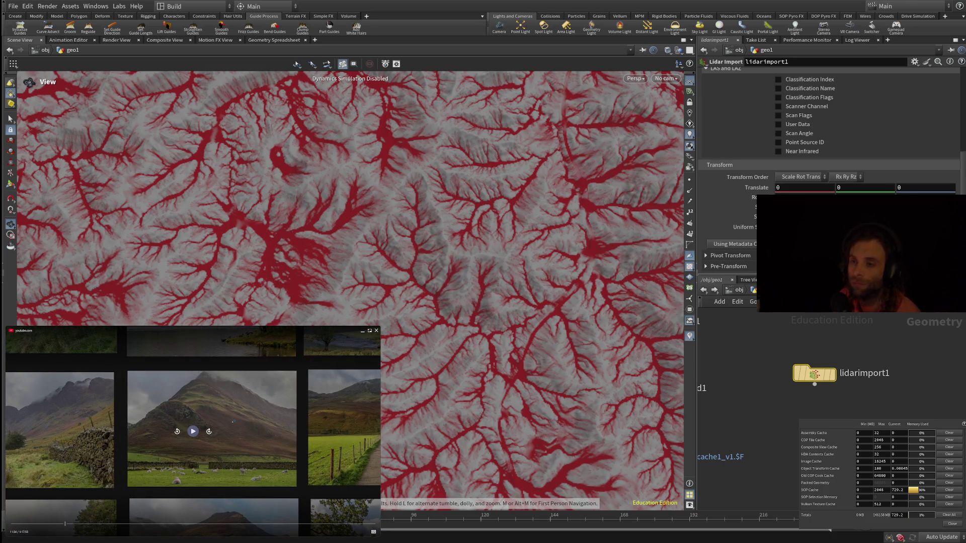
click(192, 433)
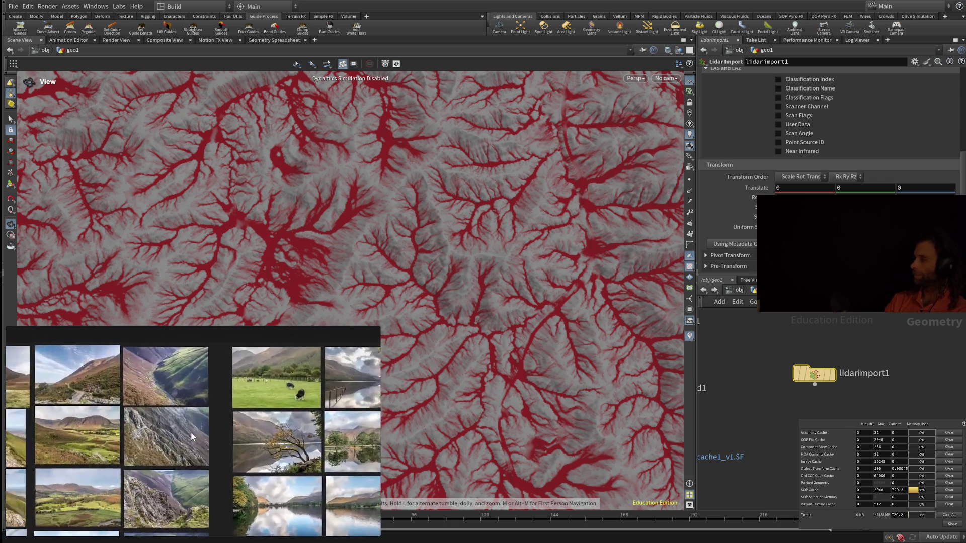
- Watch the reference video beside the red-channelled terrain until its coloured Houdini terrain example appears
mouse_move(285, 494)
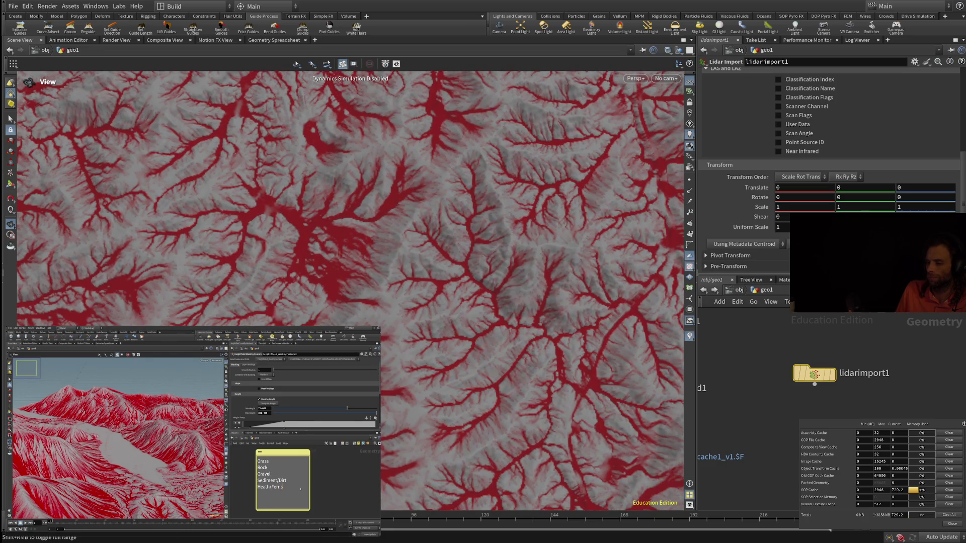
- Compare the red dendritic flow channels on the eroded heightfield against the reference landscape video
mouse_move(192, 431)
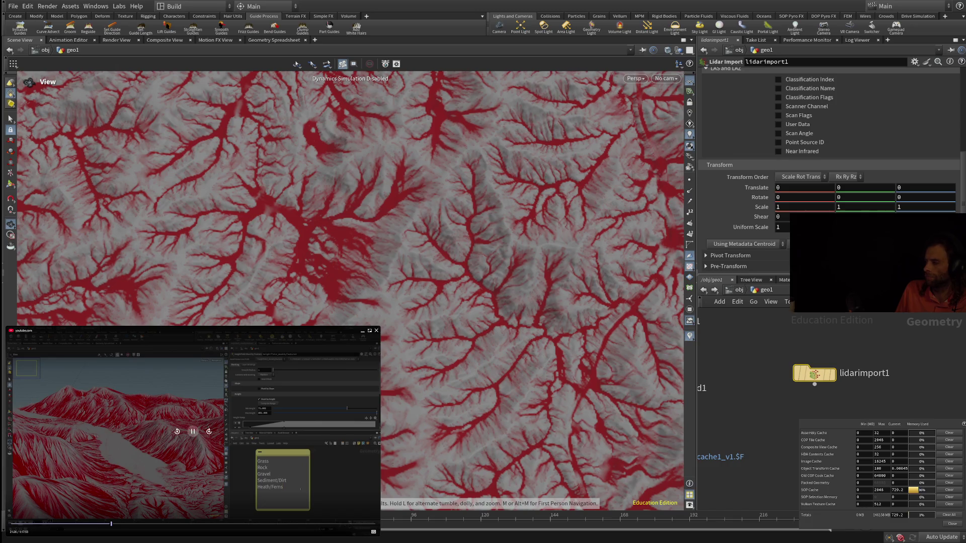